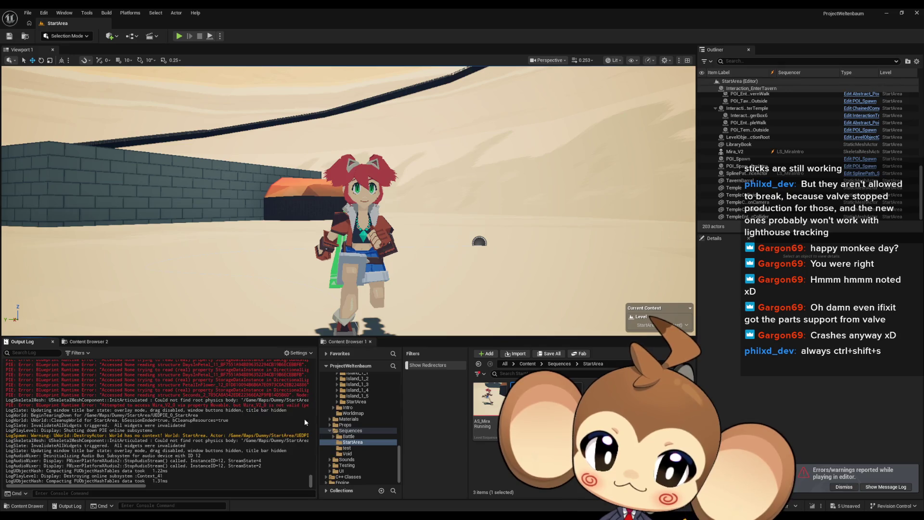
Bring the Unreal editor with the LS_MiraIntro sequence for Mira_V2 to the front
mouse_move(393, 506)
click(470, 491)
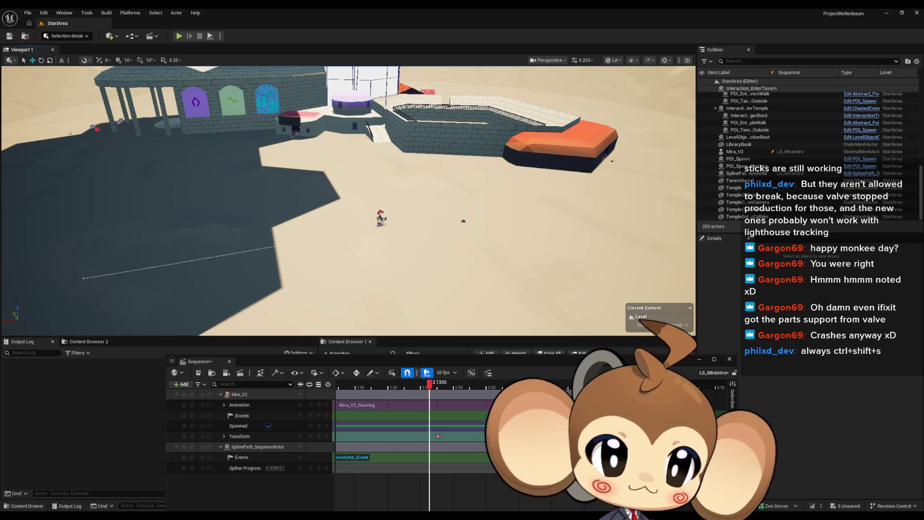
Fly the camera low and close to the character, then close the LS_MiraIntro Sequencer
key(Left)
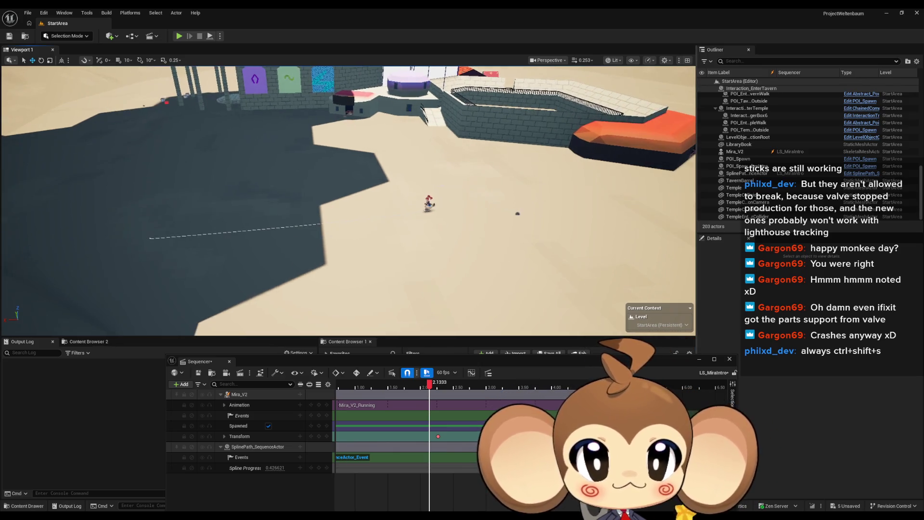
key(Right)
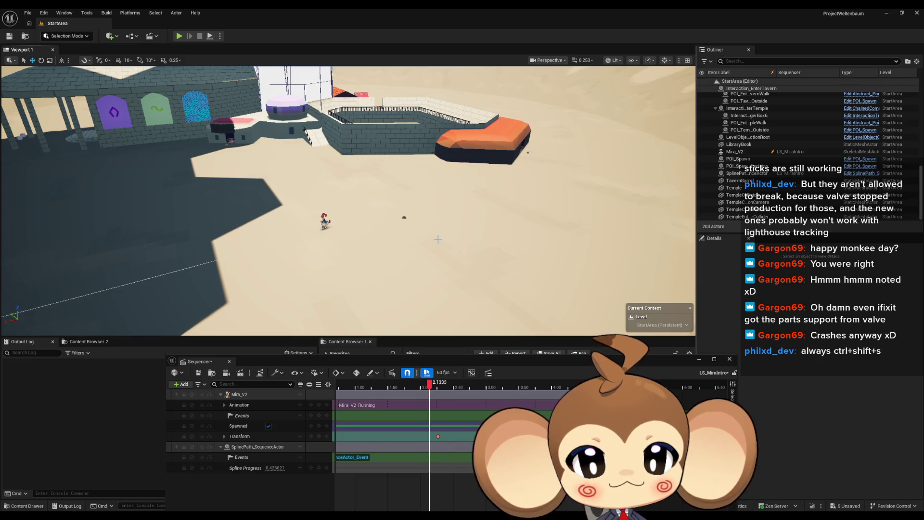
mouse_move(503, 225)
mouse_down()
mouse_move(414, 221)
mouse_move(365, 188)
mouse_up()
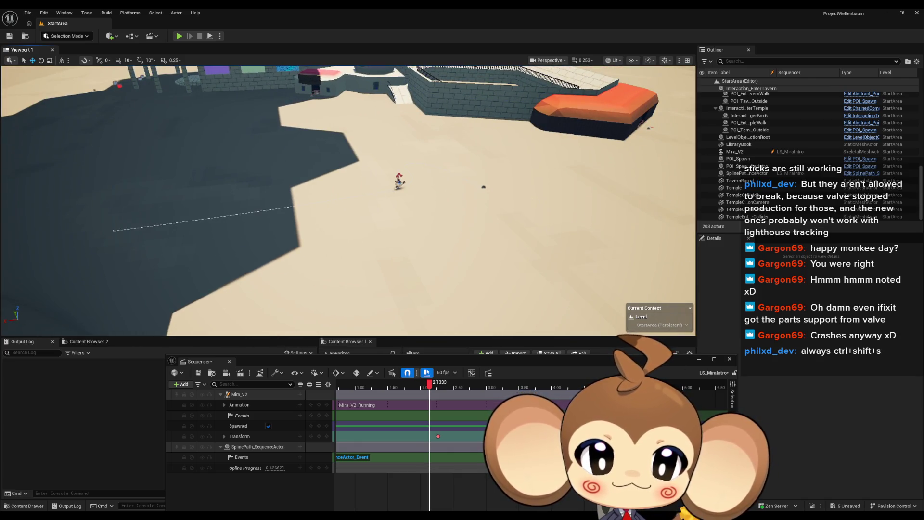
click(729, 360)
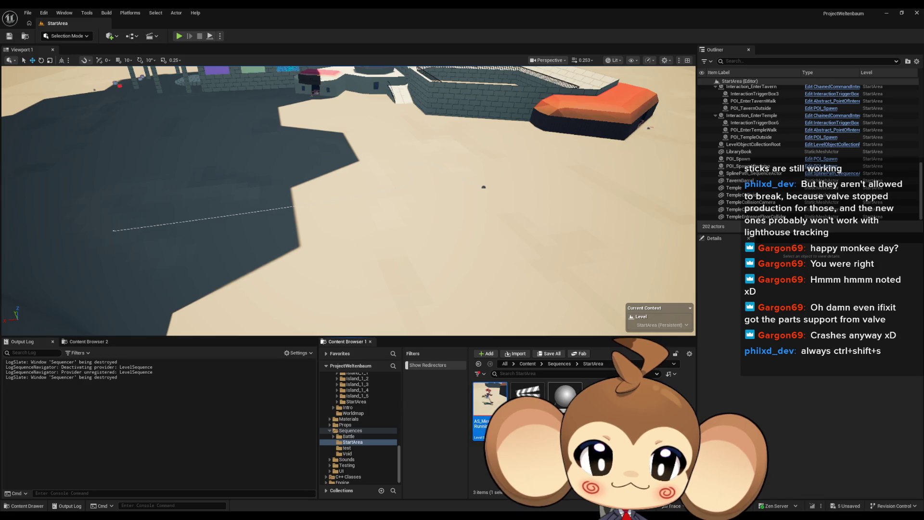
Duplicate AS_MiraRunning as AS_MiraTripping and open the copy in Sequencer
key(ctrl+d)
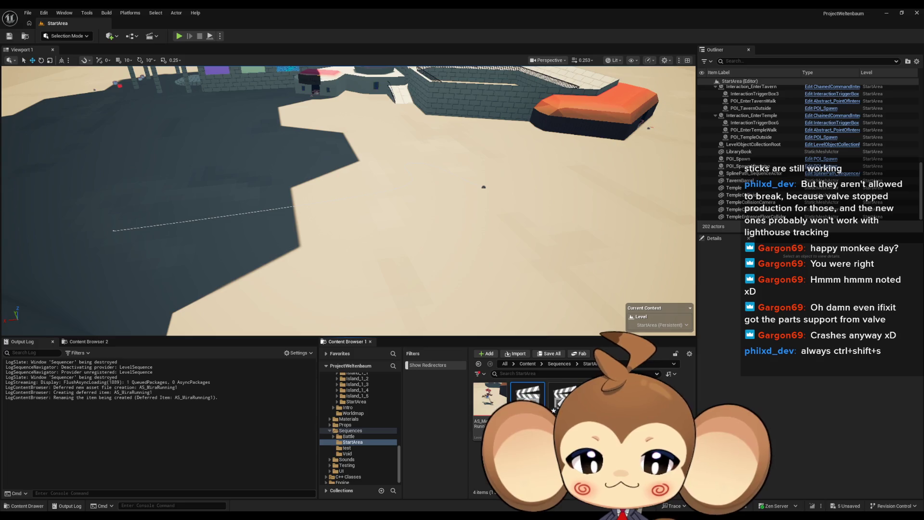
key(Return)
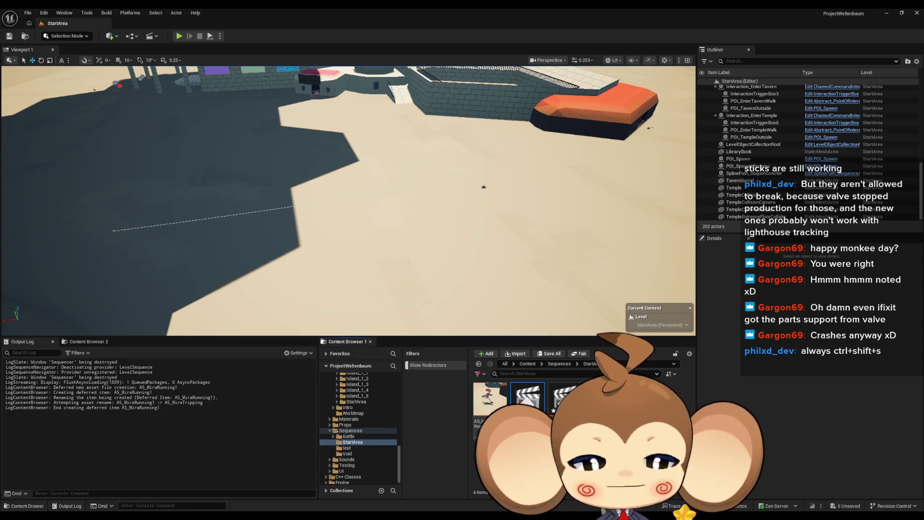
key(Return)
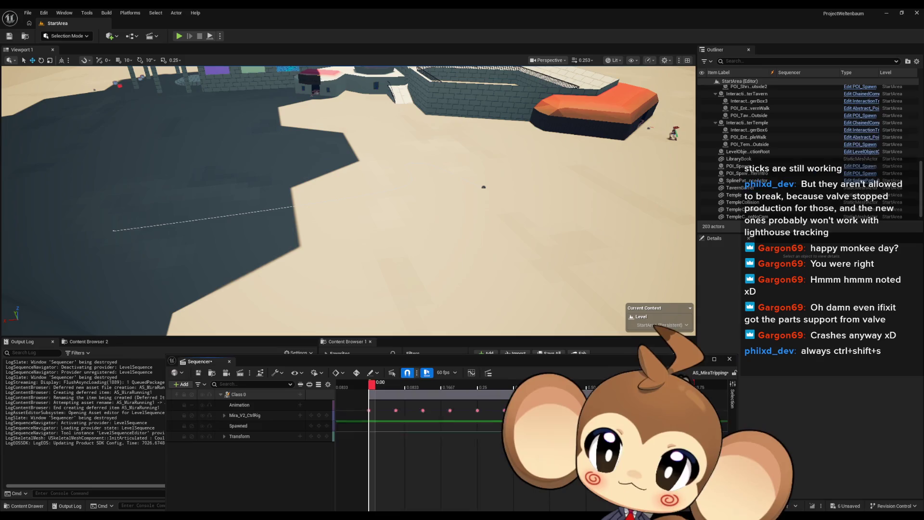
Fly the camera in close to Mira and move the floating sequence window aside
scroll(348, 200, up, 2)
key(s)
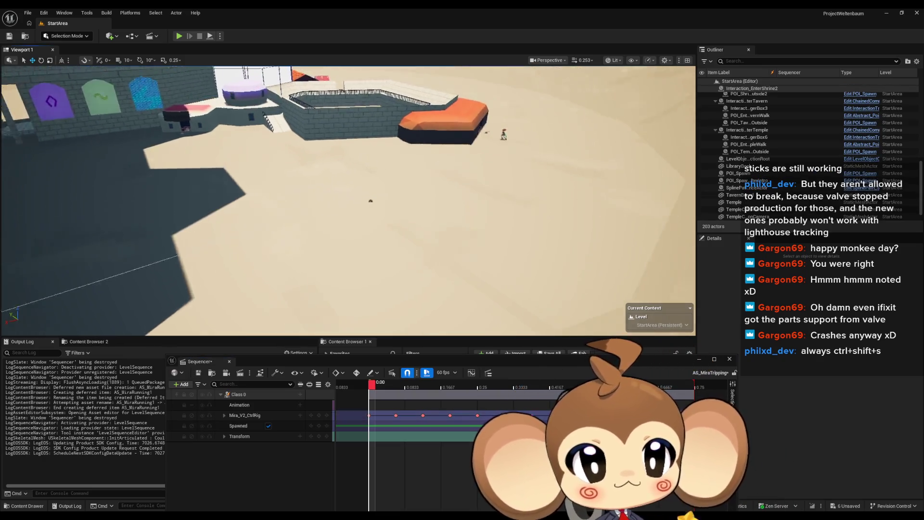
scroll(348, 201, up, 3)
key(w)
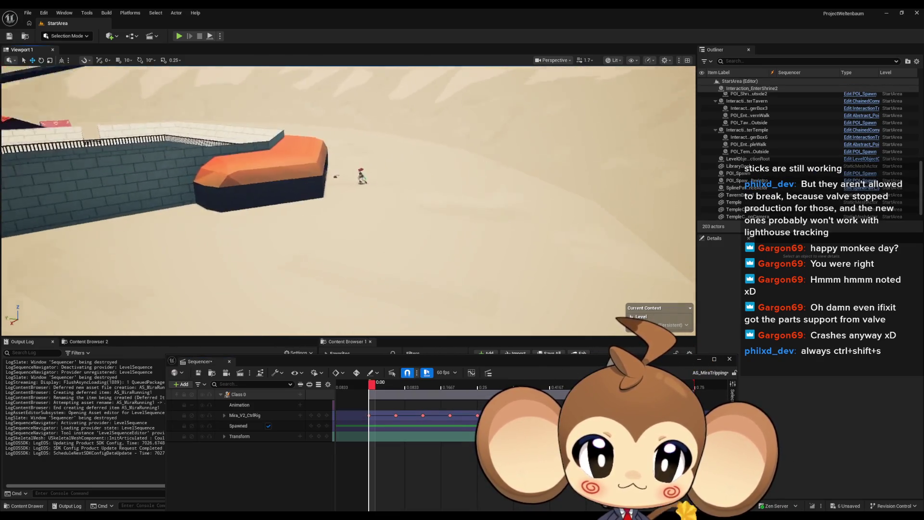
key(w)
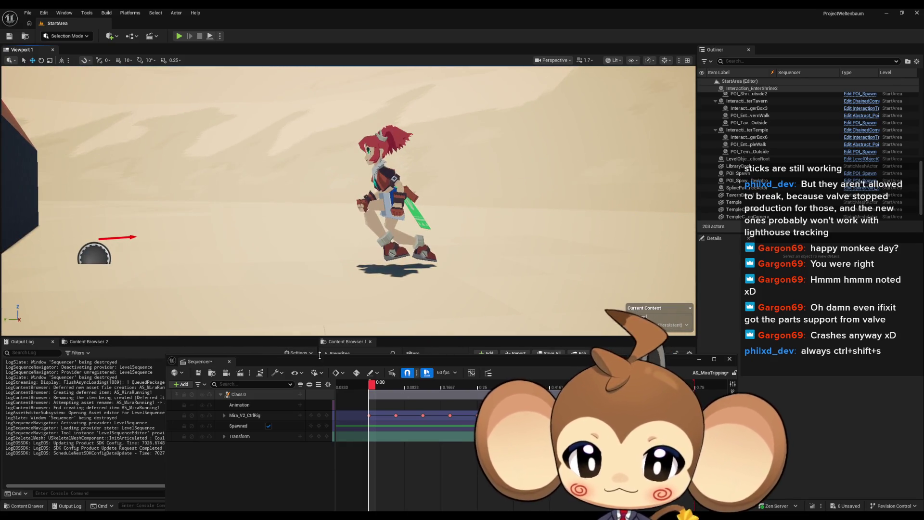
mouse_move(339, 364)
mouse_down()
mouse_move(295, 294)
mouse_move(284, 302)
mouse_up()
Play the AS_MiraTripping run in close-up, stop, scrub back, and close Sequencer
key(space)
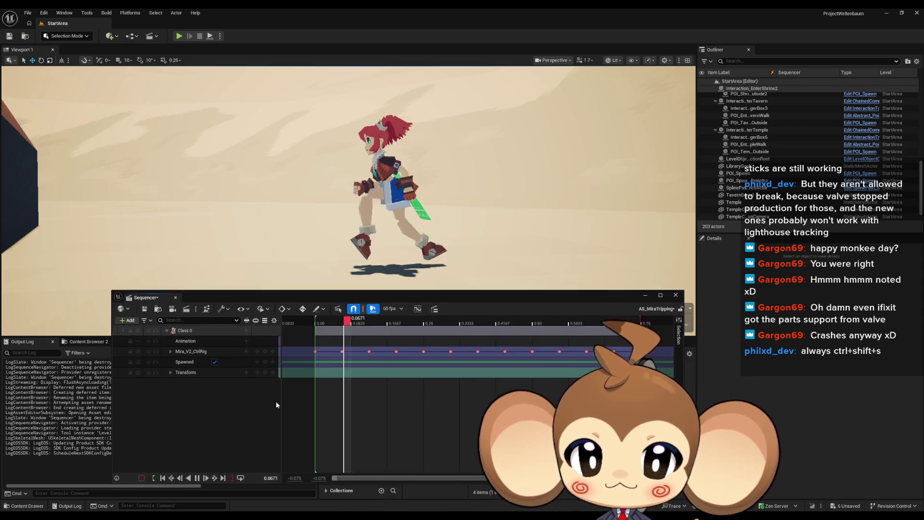
drag(429, 299, 423, 324)
key(w)
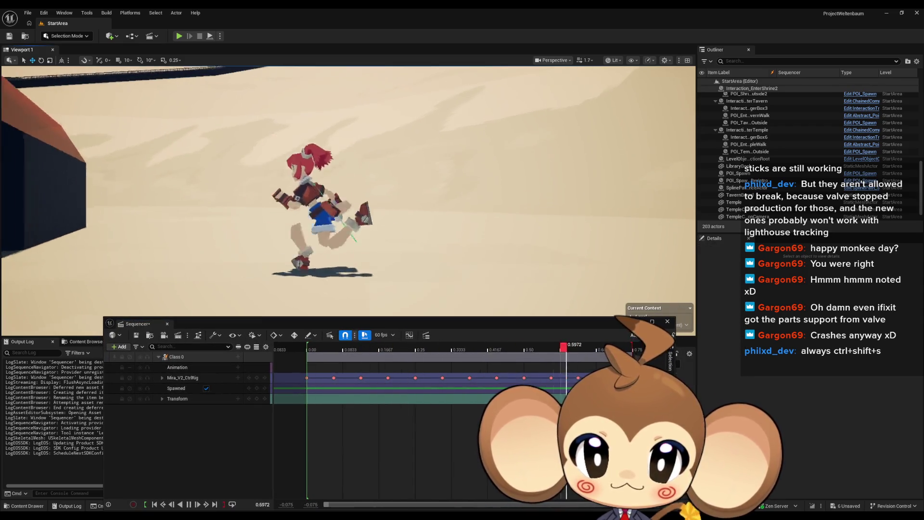
scroll(349, 192, down, 1)
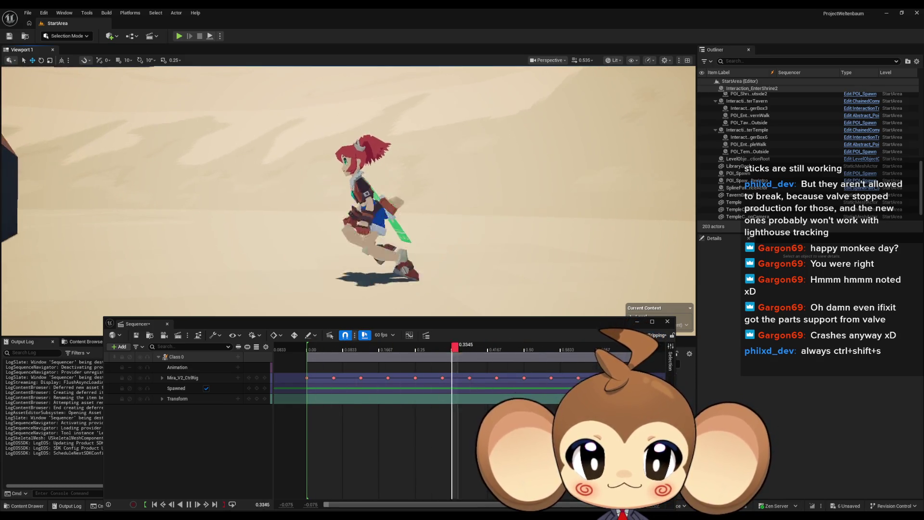
key(w)
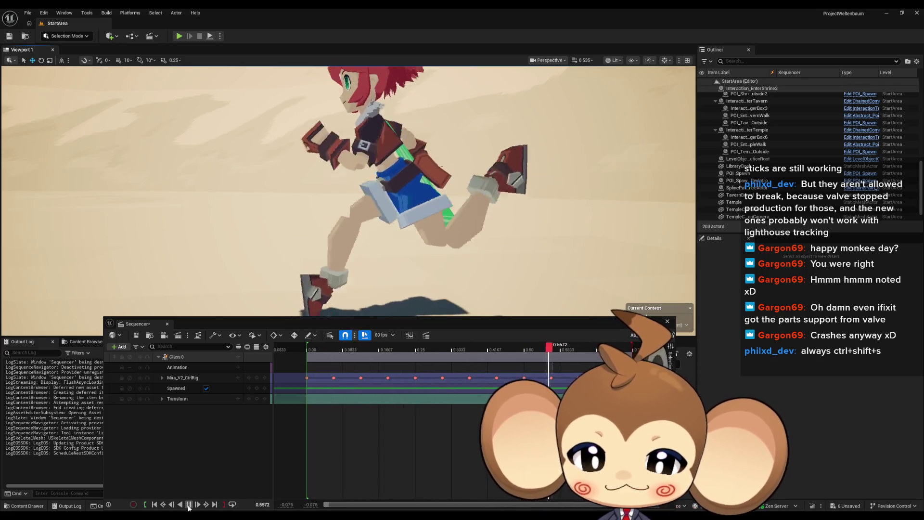
click(189, 505)
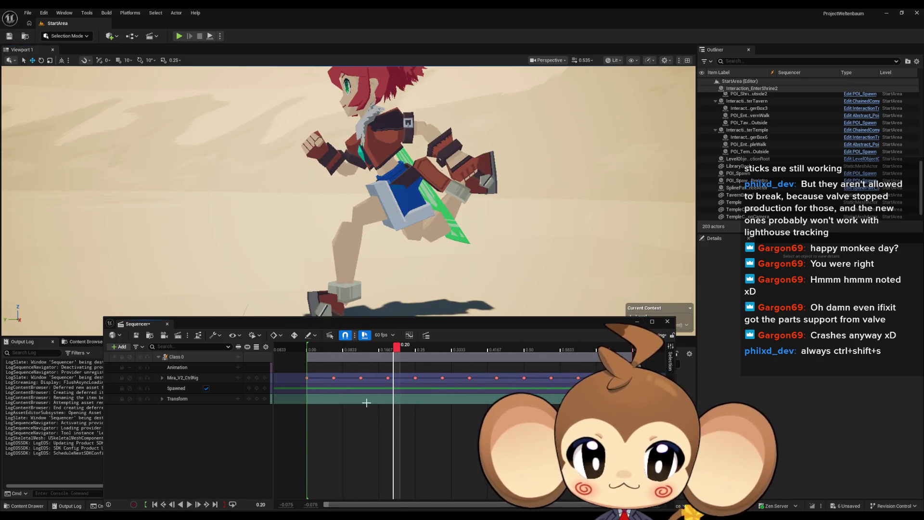
mouse_move(398, 348)
mouse_down()
mouse_move(308, 353)
mouse_move(454, 354)
mouse_move(338, 351)
mouse_move(386, 351)
mouse_move(352, 351)
mouse_up()
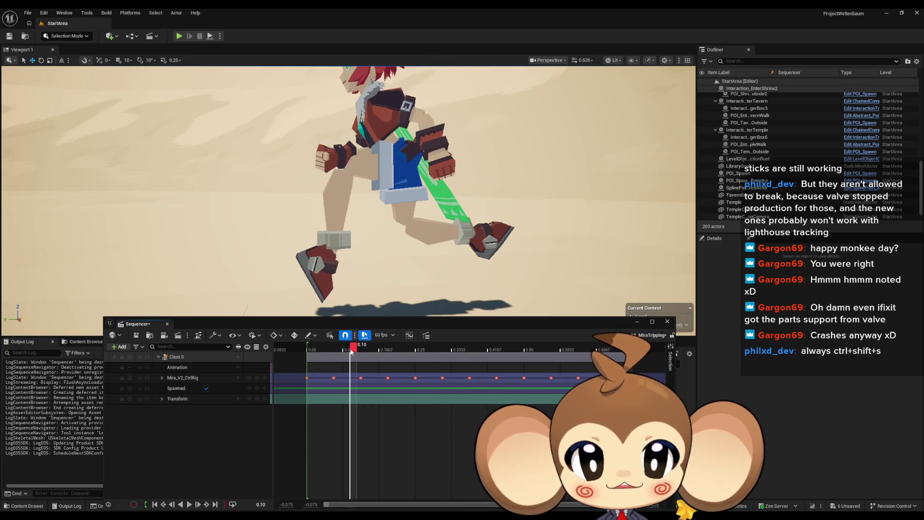
click(667, 321)
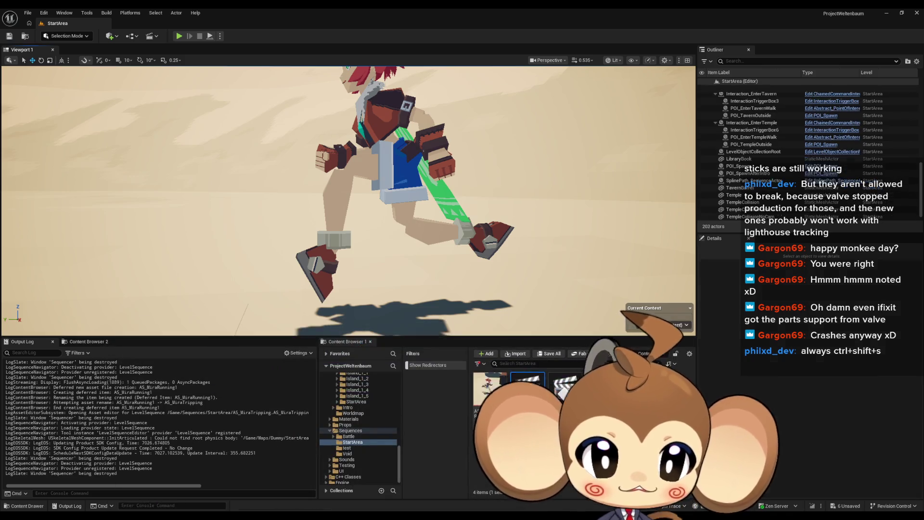
Reopen AS_MiraRunning, enter Animation Mode on Mira_V2_CtrlRig, and scrub to 0.2333
double_click(484, 399)
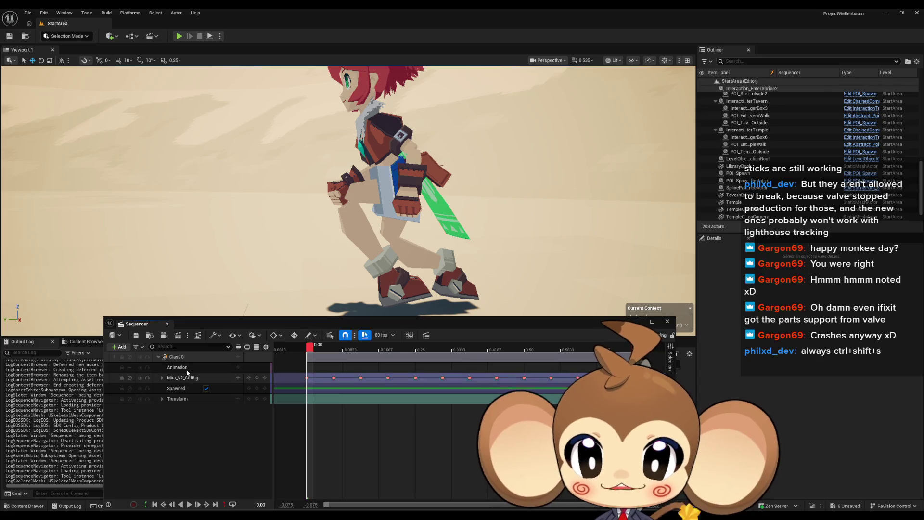
click(175, 357)
click(360, 234)
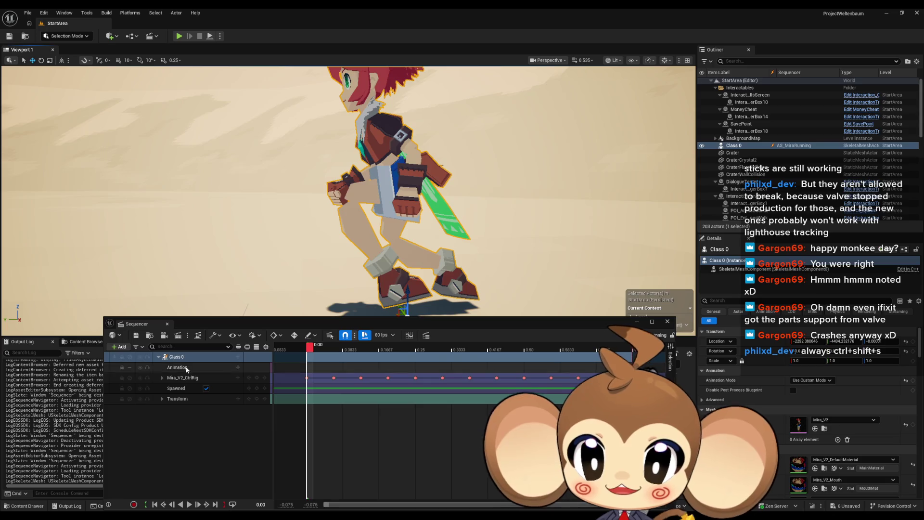
click(198, 378)
drag(337, 217, 269, 216)
mouse_move(309, 347)
mouse_down()
mouse_move(583, 348)
mouse_move(310, 354)
mouse_up()
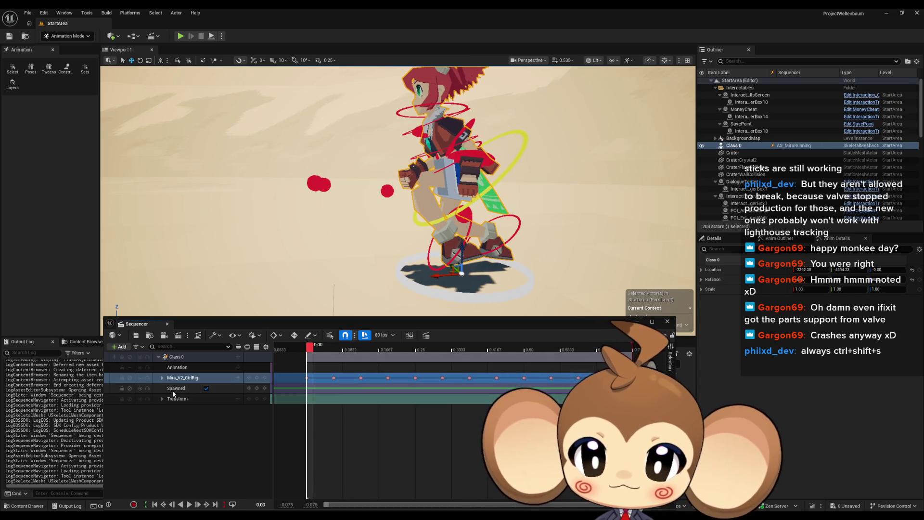
Frame Mira's legs and select the right foot control foot_R_ctrl
mouse_move(385, 217)
mouse_down()
mouse_move(385, 154)
mouse_move(346, 154)
mouse_up()
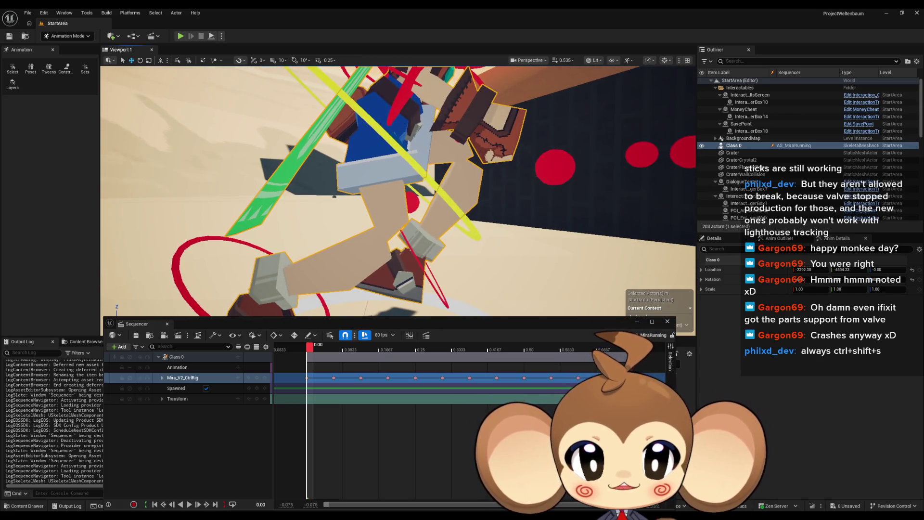
key(f)
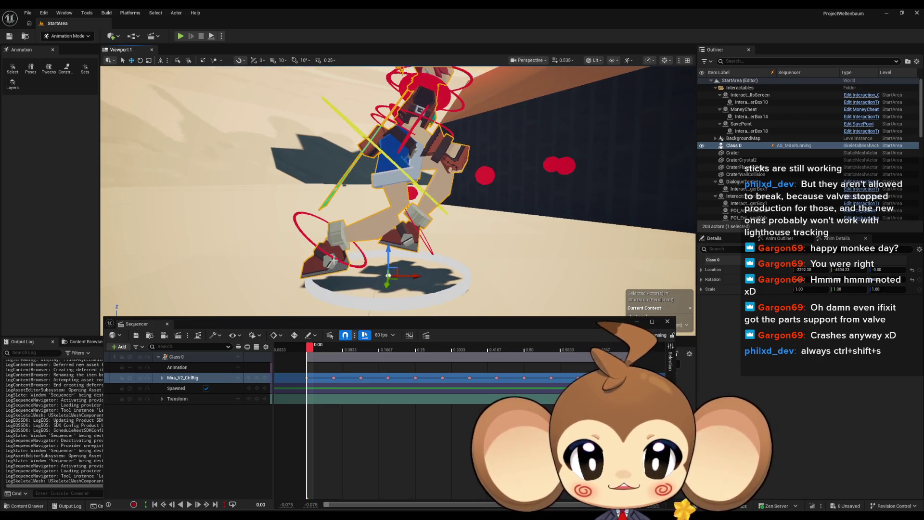
click(333, 260)
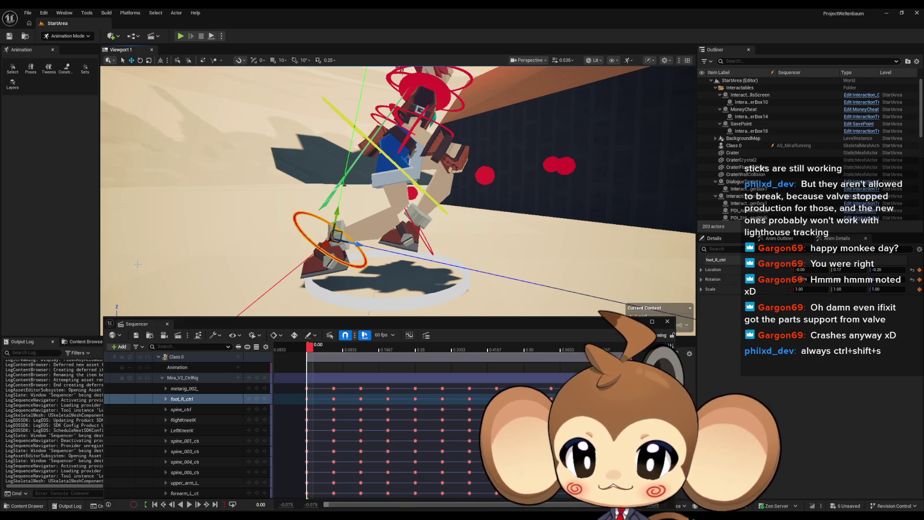
Test-rotate foot_R_ctrl several times, reverting it to its keyed pose each time
click(140, 60)
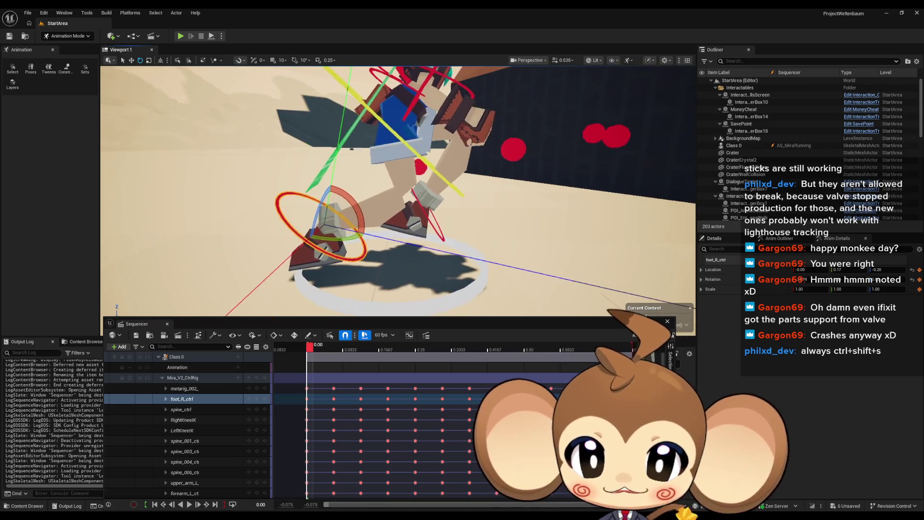
mouse_move(289, 212)
mouse_down()
mouse_move(267, 219)
mouse_move(303, 227)
mouse_move(344, 214)
mouse_up()
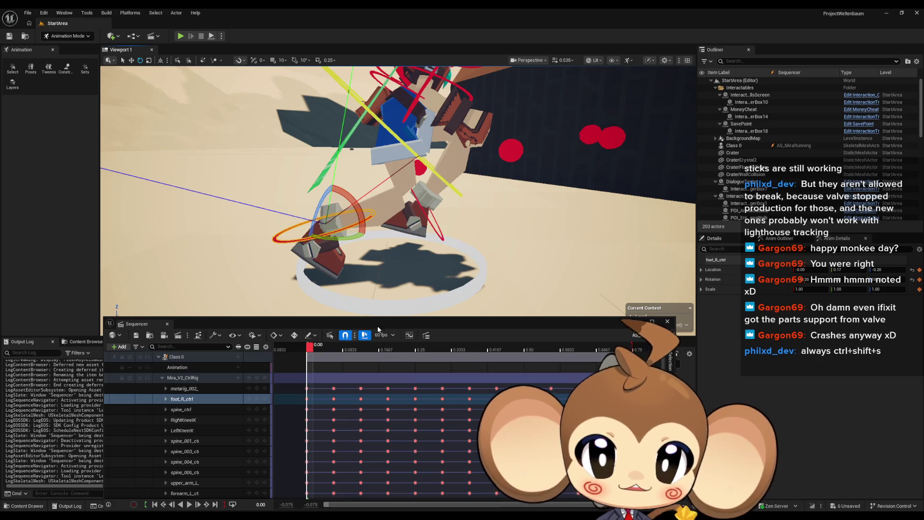
mouse_move(314, 350)
mouse_down()
mouse_move(356, 350)
mouse_move(309, 349)
mouse_up()
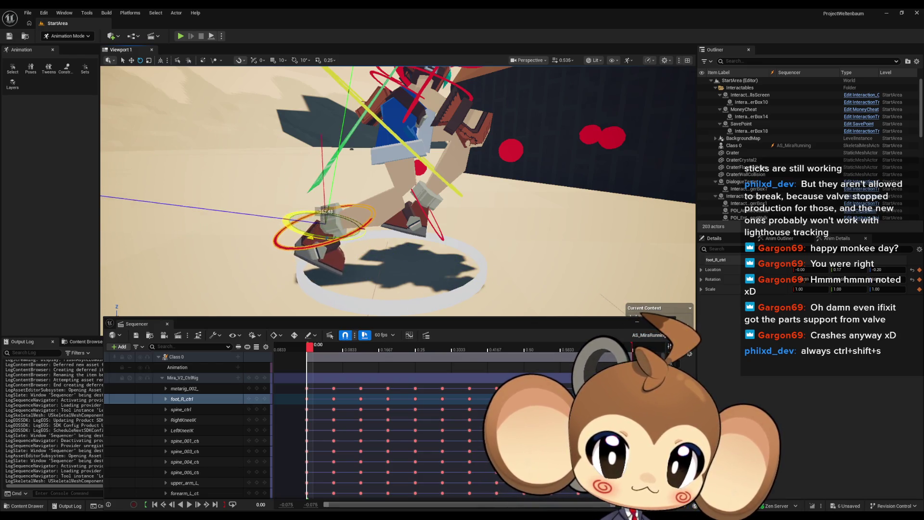
mouse_move(344, 215)
mouse_down()
mouse_move(359, 219)
mouse_move(339, 239)
mouse_up()
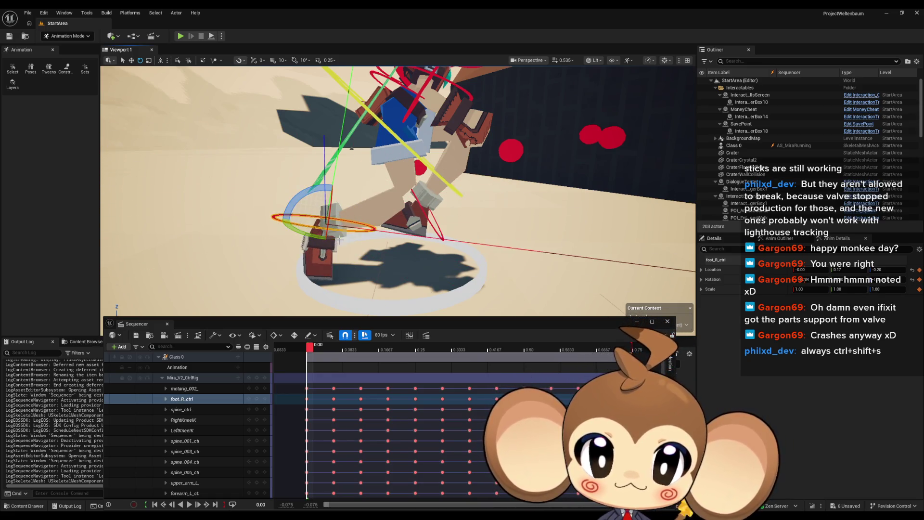
click(308, 350)
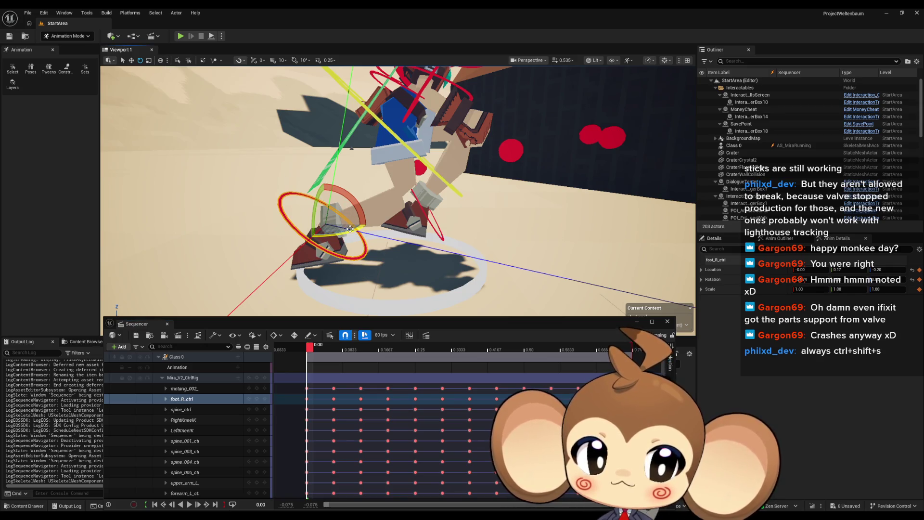
drag(363, 219, 304, 245)
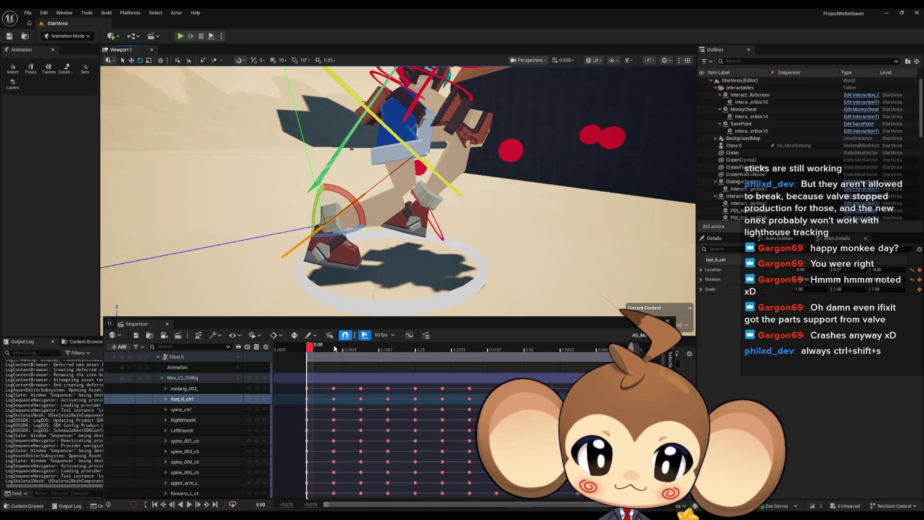
click(312, 348)
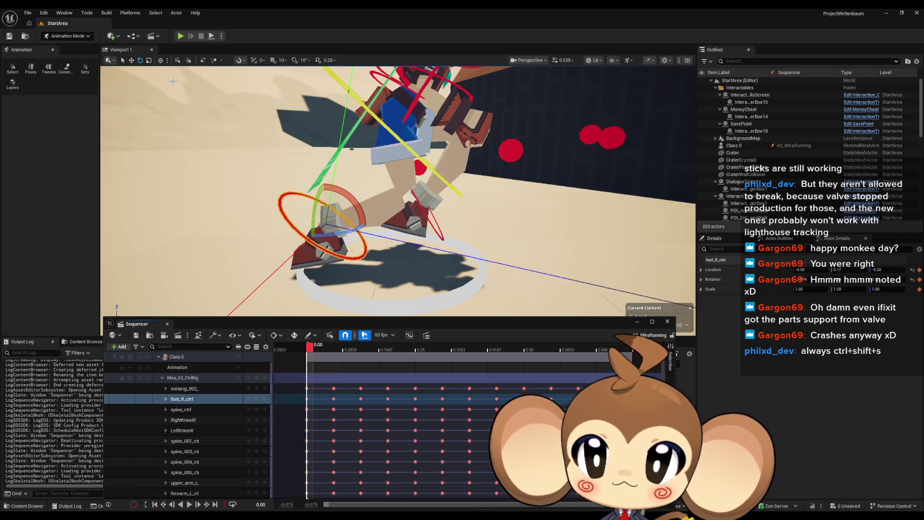
Orbit and zoom onto the right leg, then step the animation forward one frame
mouse_move(407, 235)
mouse_down()
mouse_move(317, 273)
mouse_move(384, 252)
mouse_up()
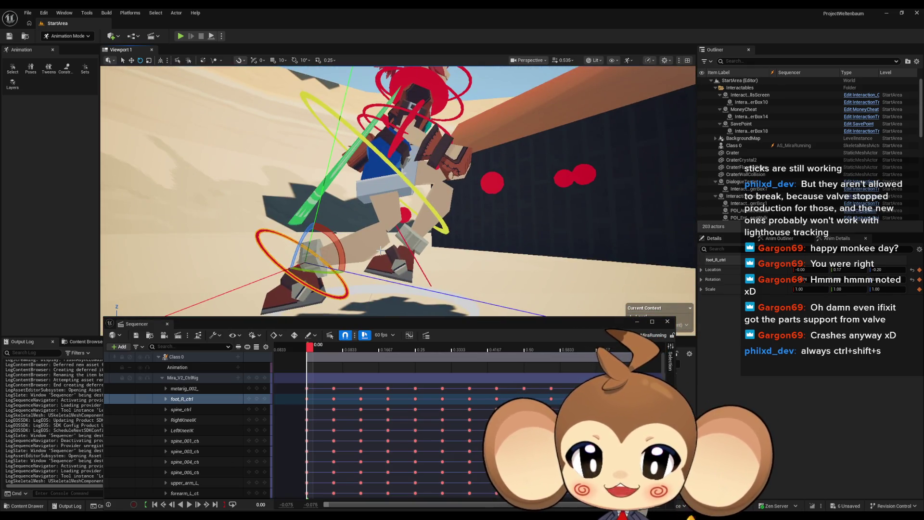
scroll(380, 251, down, 3)
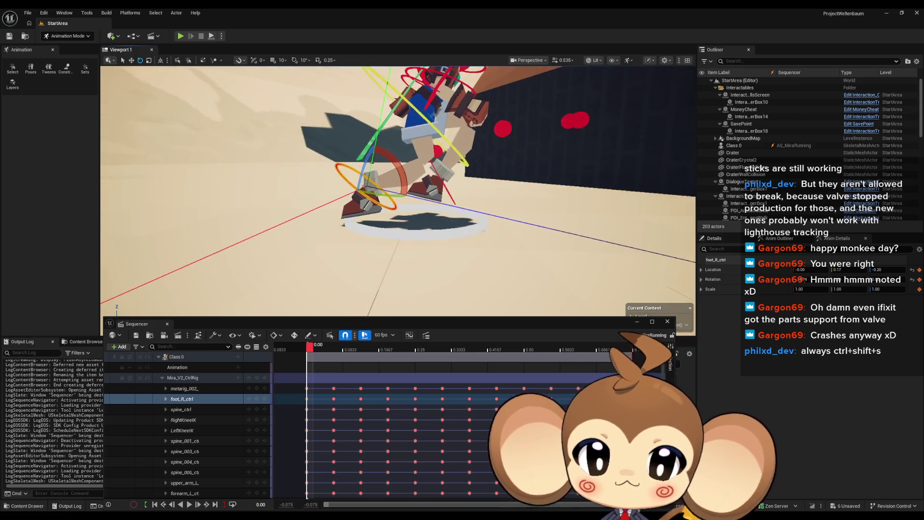
scroll(419, 172, up, 5)
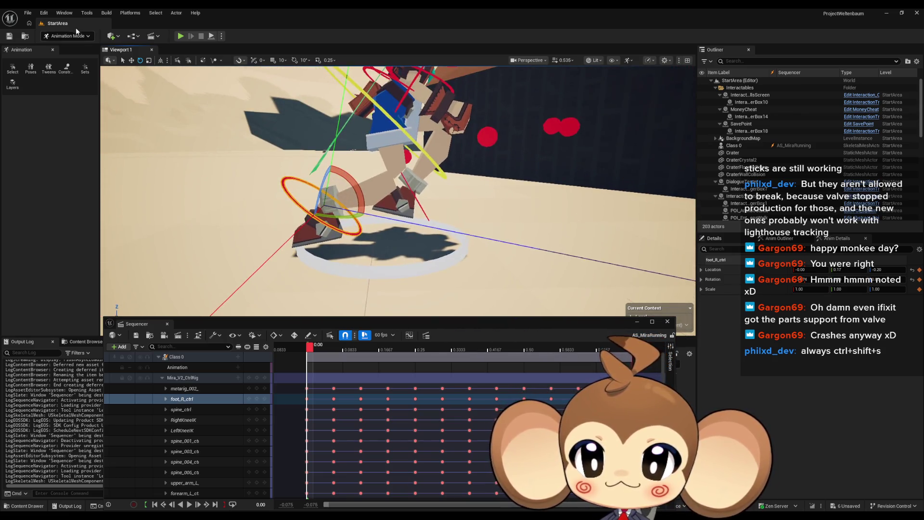
scroll(226, 207, up, 2)
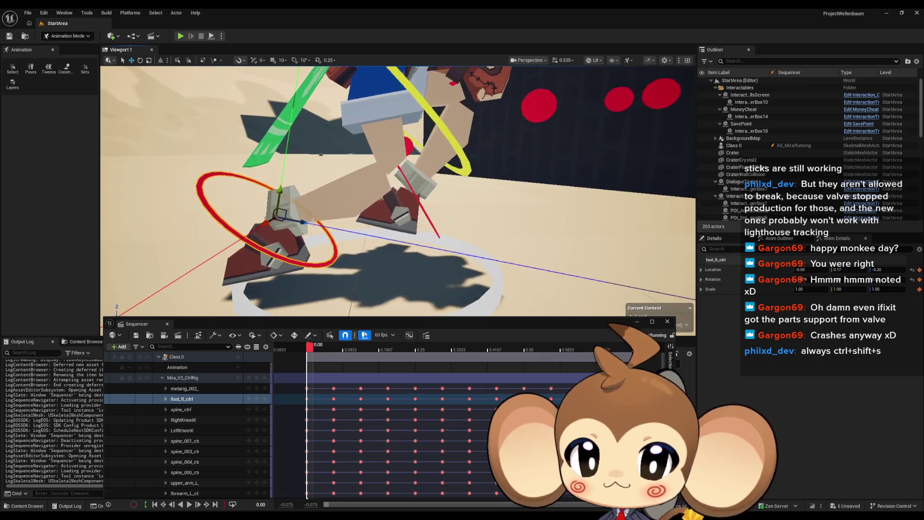
click(319, 350)
mouse_move(319, 350)
mouse_down()
mouse_move(566, 356)
mouse_move(324, 344)
mouse_move(489, 345)
mouse_move(457, 353)
mouse_move(331, 338)
mouse_move(599, 350)
mouse_move(316, 354)
mouse_up()
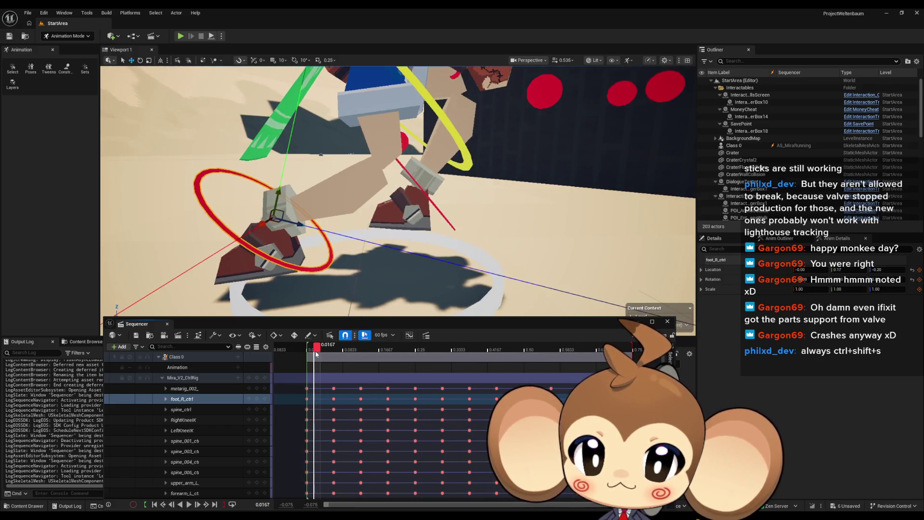
click(670, 322)
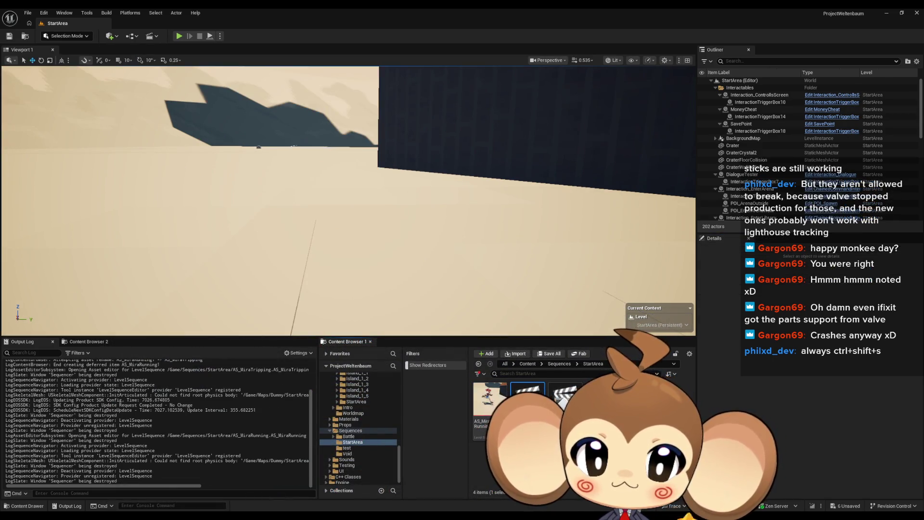
Open AS_MiraTripping, expand Mira_V2_CtrlRig's controls, and frame metarig_002_ctrl_3
double_click(528, 394)
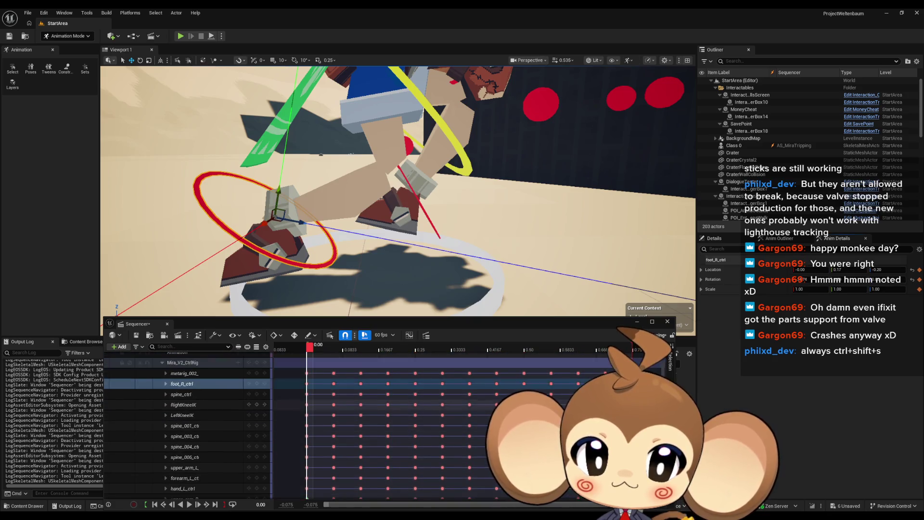
ctrl+scroll(446, 397, down, 2)
scroll(446, 398, down, 2)
scroll(447, 397, up, 3)
click(162, 378)
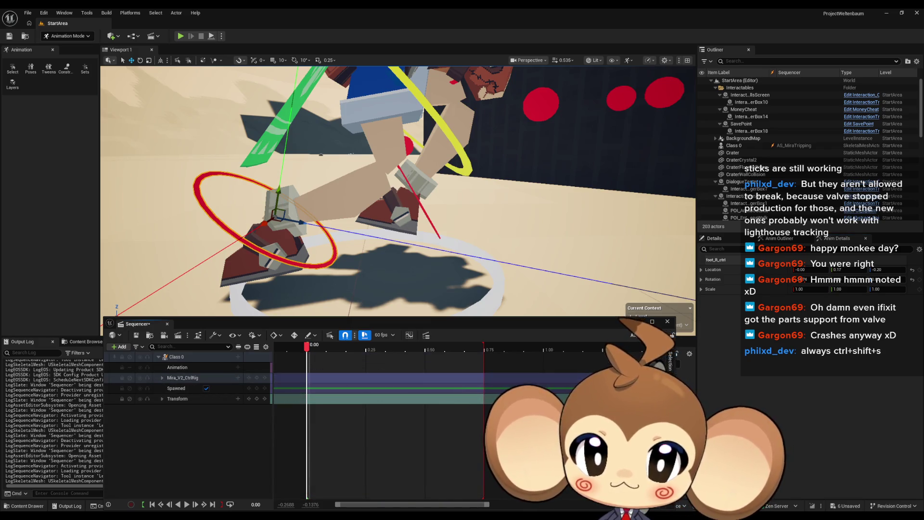
click(175, 378)
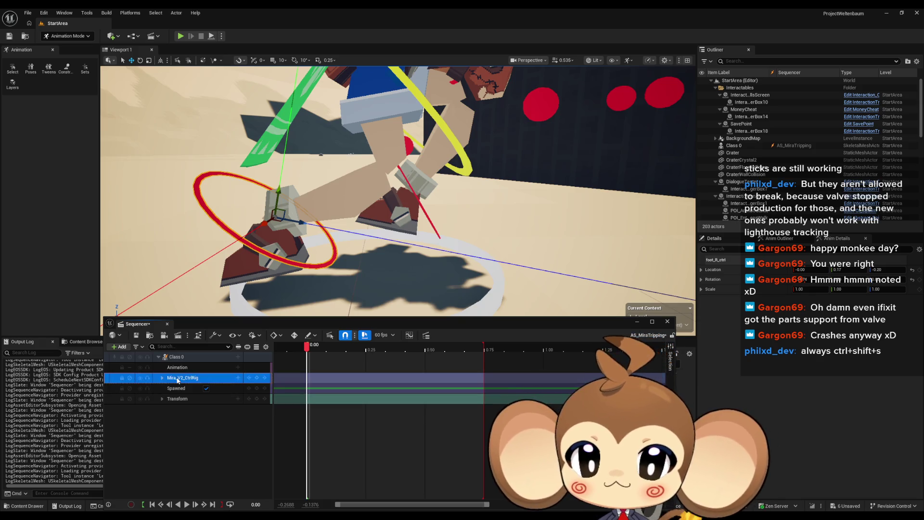
click(163, 379)
click(186, 389)
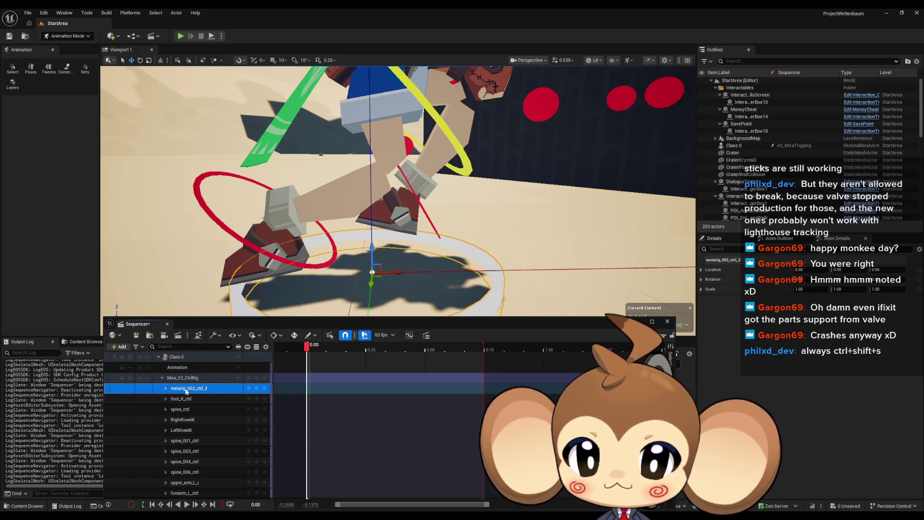
key(f)
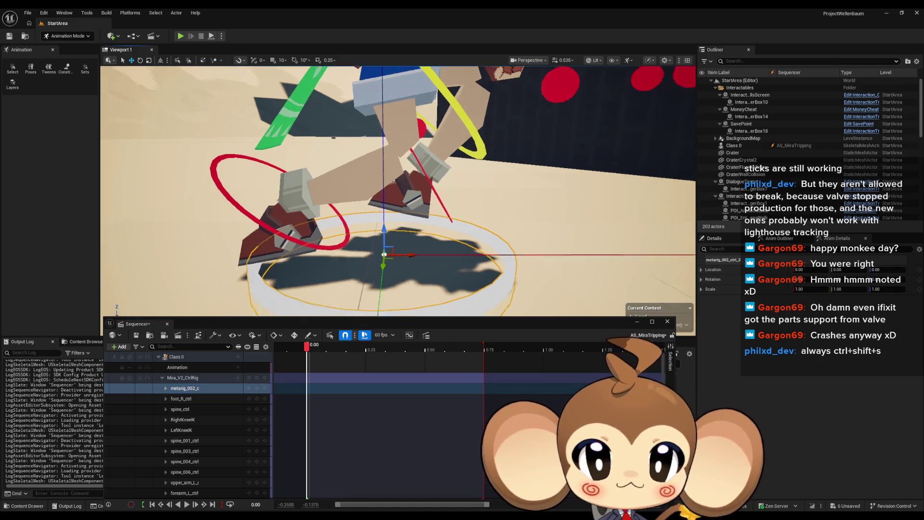
Reset the transforms of foot_R_ctrl, spine_ctrl, RightKneeIK and LeftKneeIK
click(189, 401)
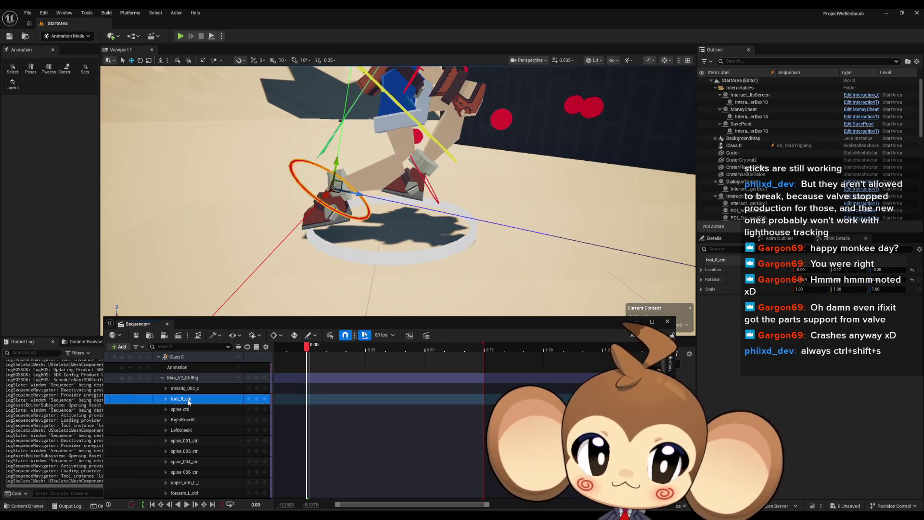
click(912, 270)
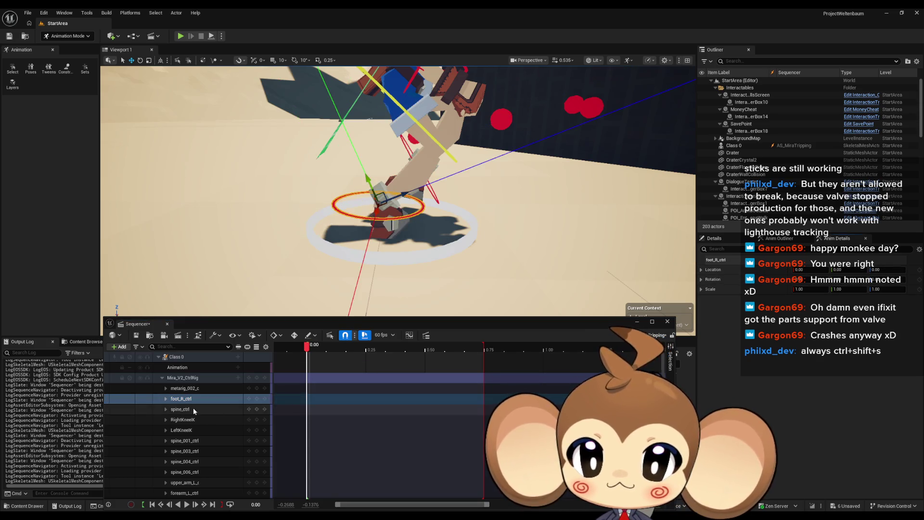
click(192, 408)
click(912, 270)
click(241, 418)
click(912, 279)
click(912, 271)
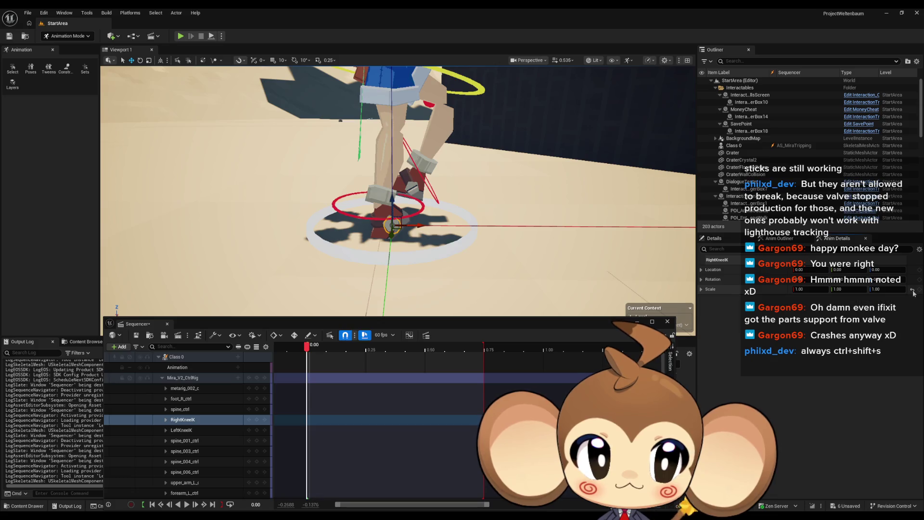
click(202, 430)
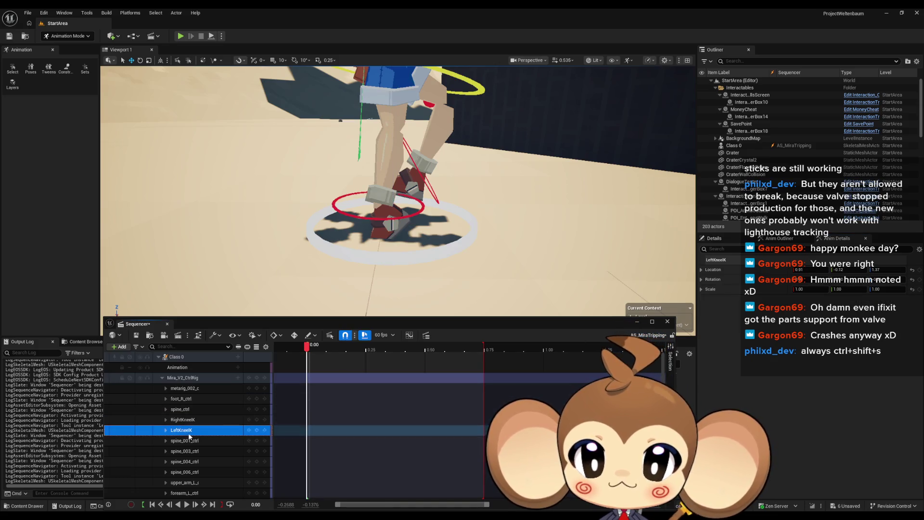
click(912, 279)
click(912, 270)
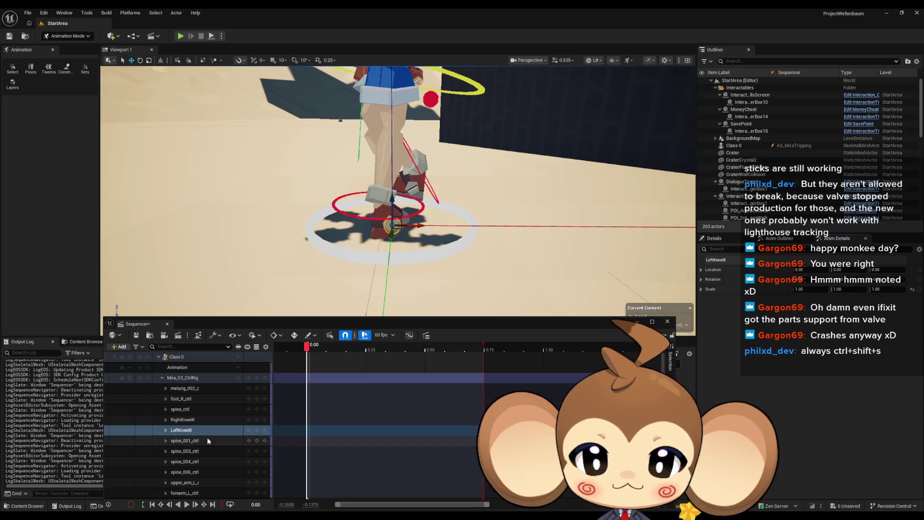
Reset rotations on spine_001_ctrl, spine_004_ctrl, spine_006_ctrl and upper_arm_L_ctrl
click(211, 440)
click(913, 285)
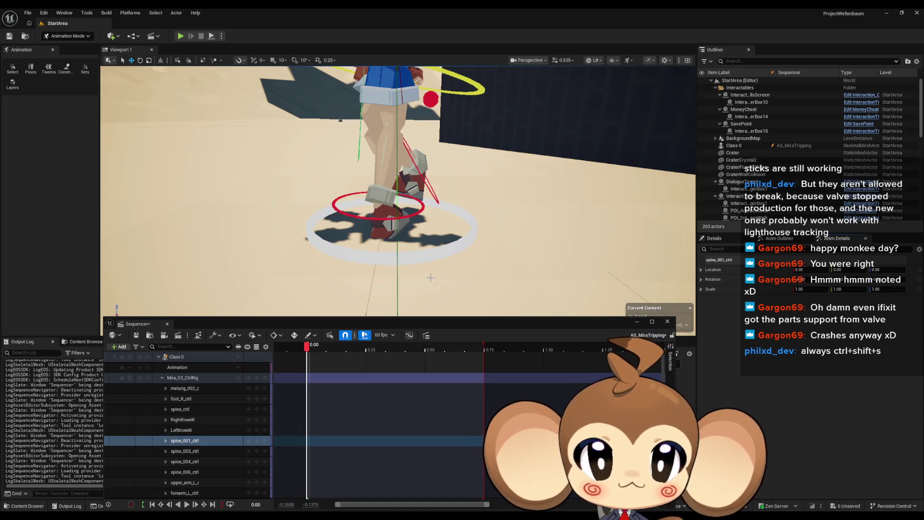
scroll(208, 418, down, 2)
click(208, 418)
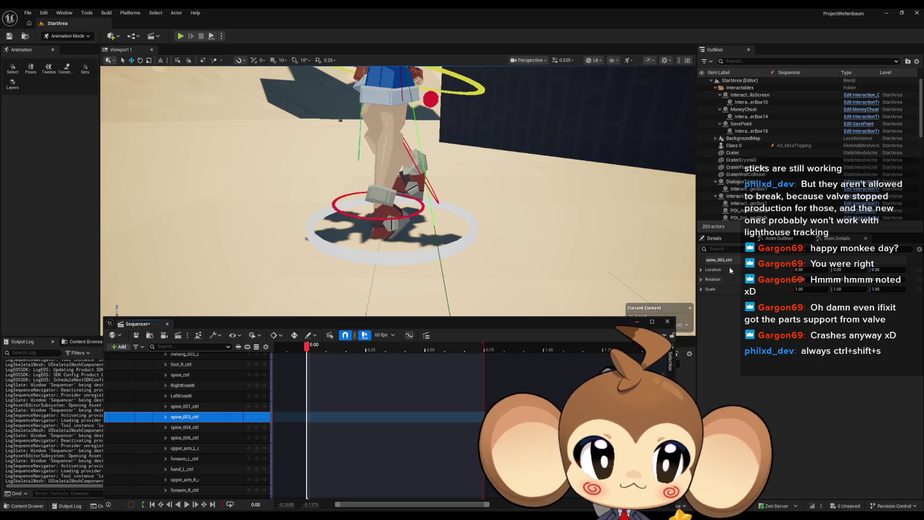
click(193, 427)
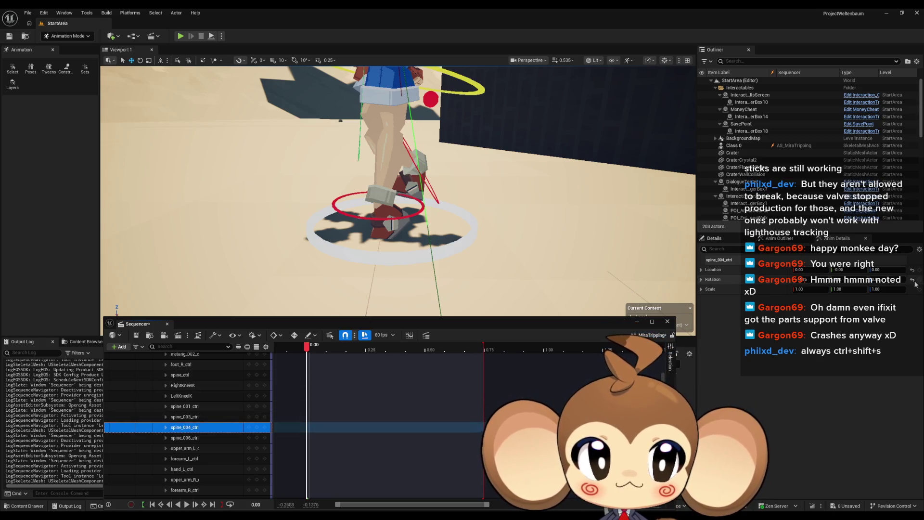
click(913, 281)
scroll(188, 437, down, 1)
click(187, 425)
click(912, 280)
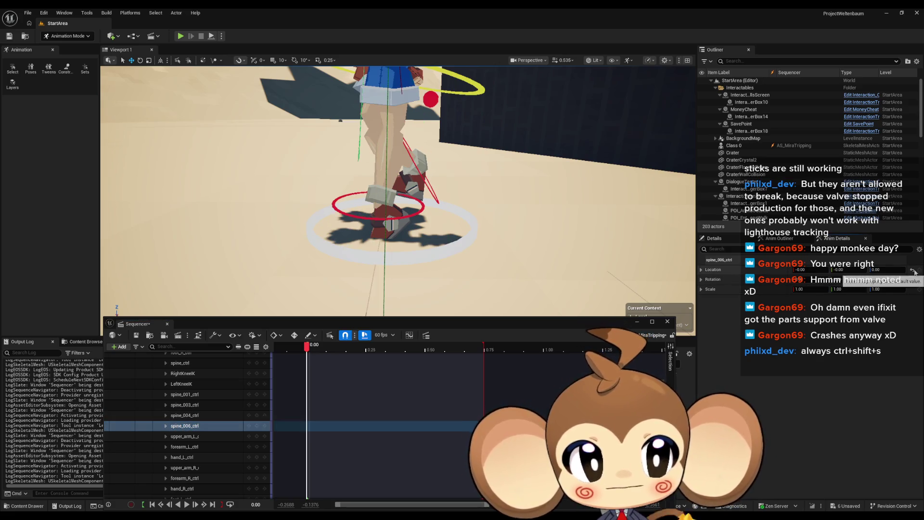
scroll(187, 424, down, 2)
click(185, 413)
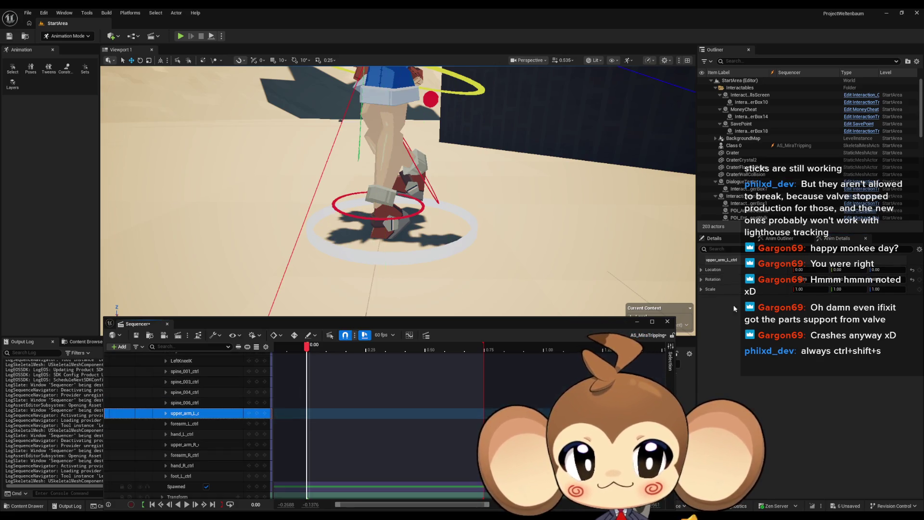
click(913, 279)
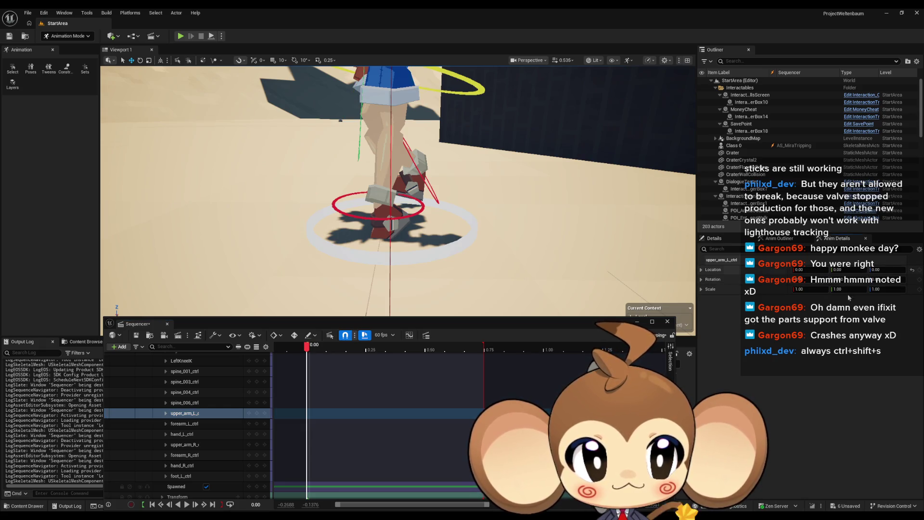
Check the arm, hand and foot_L controls, frame Mira, and switch to Blender
click(185, 423)
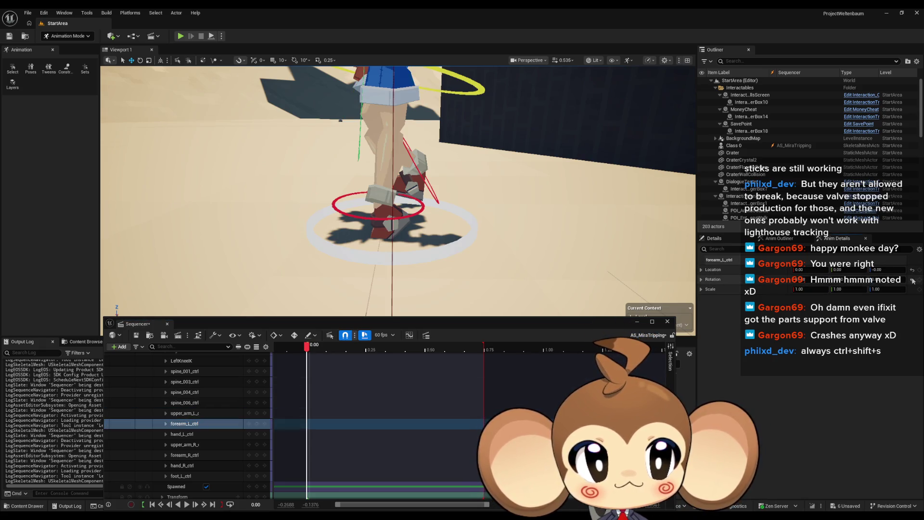
click(424, 434)
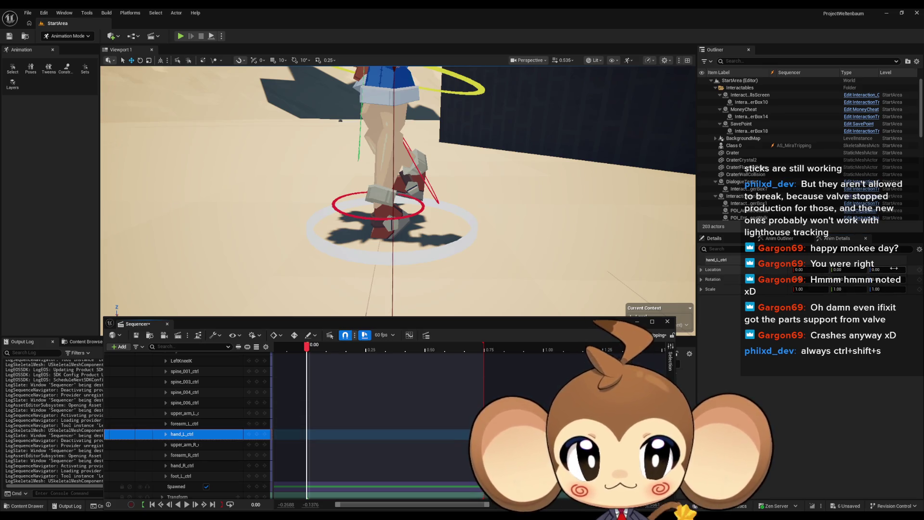
click(424, 445)
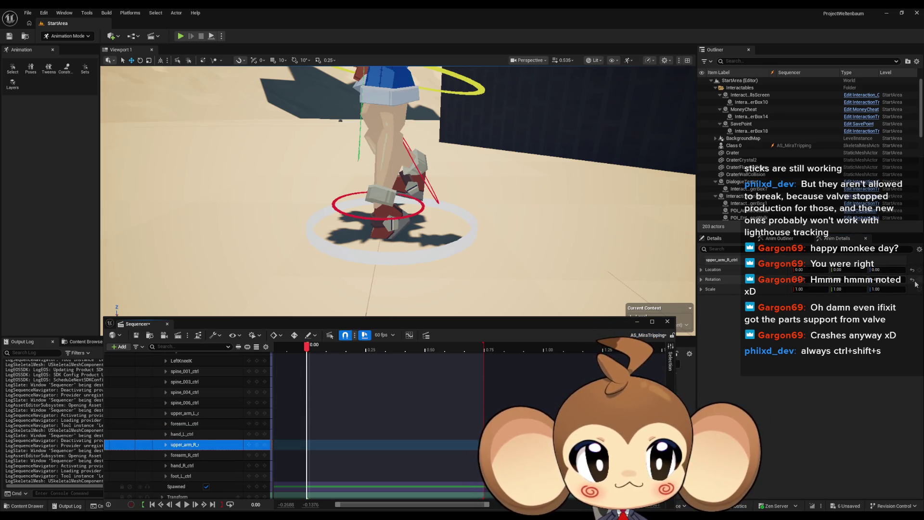
click(409, 454)
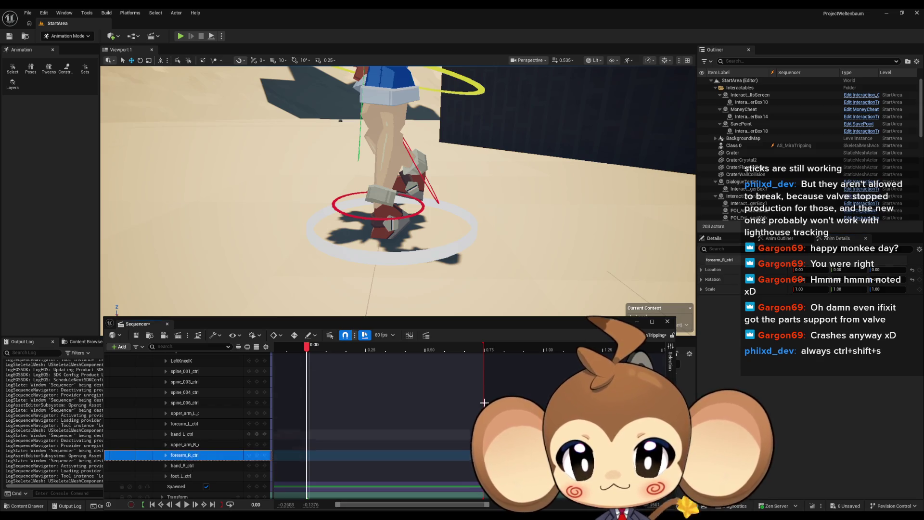
click(187, 465)
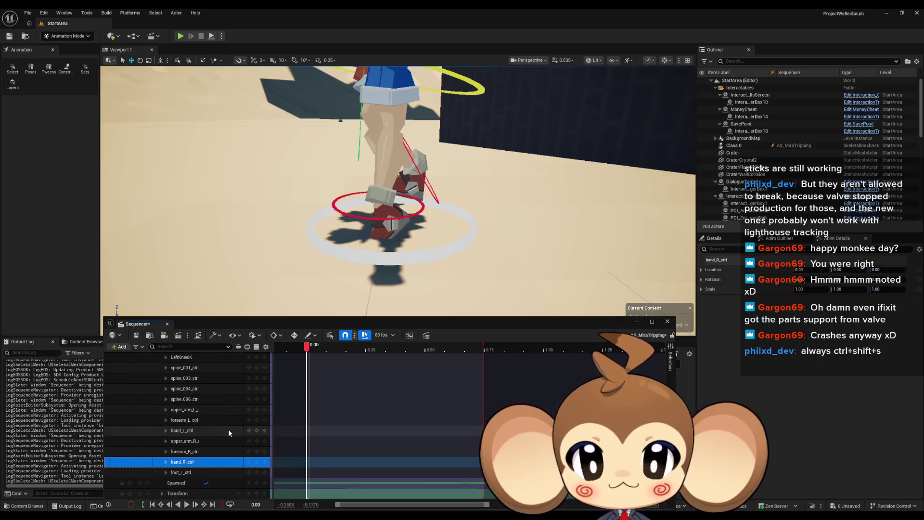
click(186, 472)
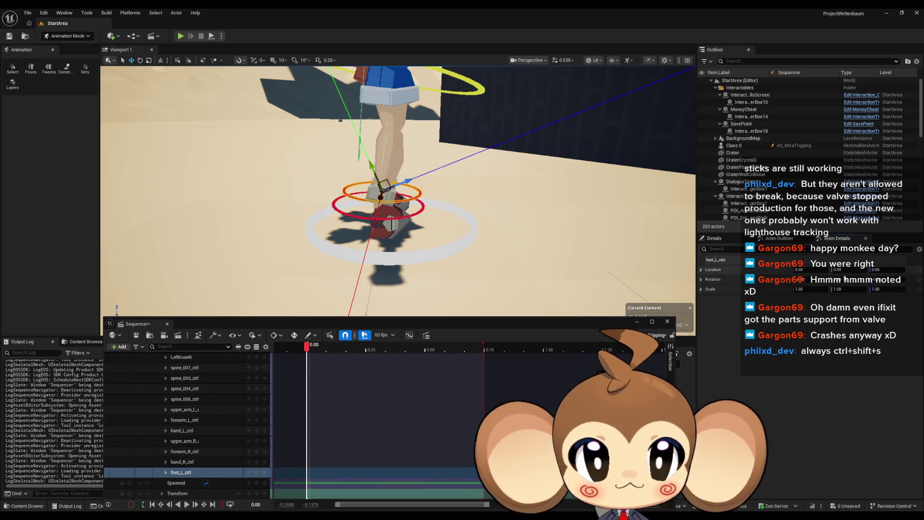
key(f)
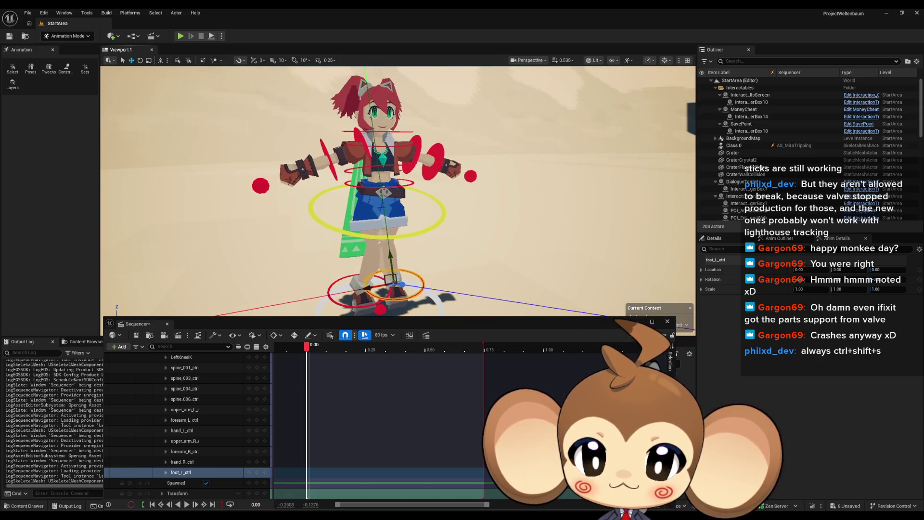
mouse_move(207, 515)
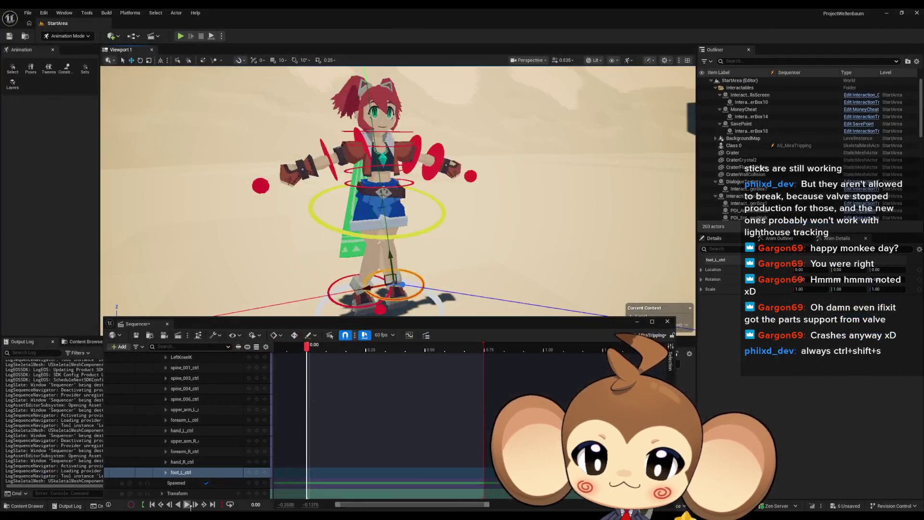
key(alt+Tab)
shift+scroll(594, 364, down, 8)
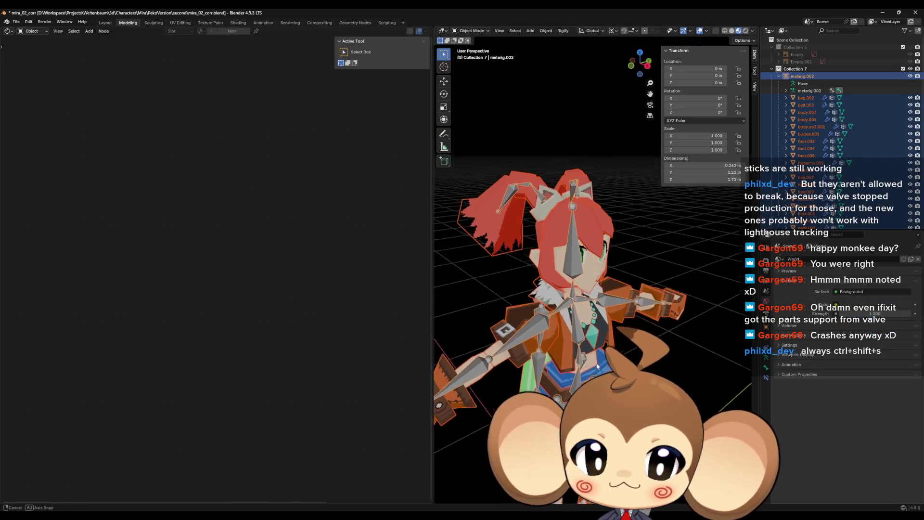
Return to Unreal, move the Mira_V2 and Sequencer windows off the Content Browser, go to Content
scroll(593, 253, down, 5)
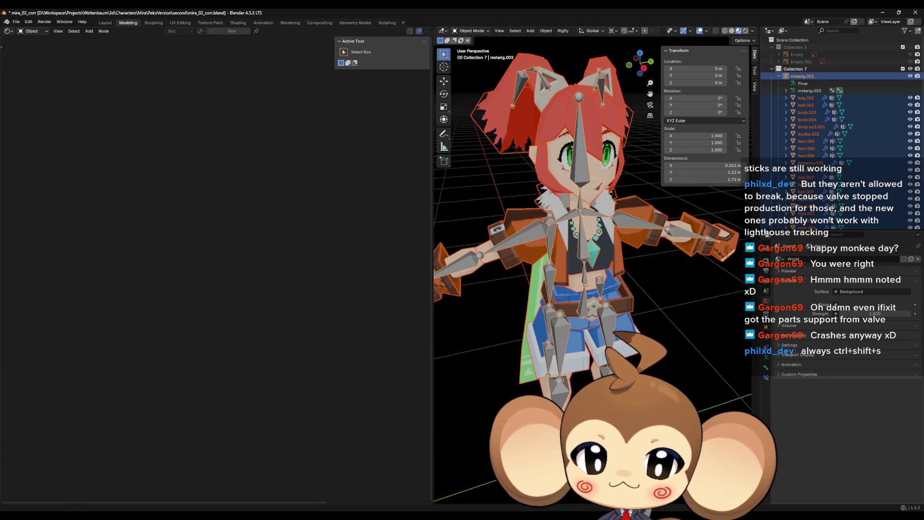
mouse_move(360, 515)
click(360, 471)
mouse_move(436, 189)
mouse_down()
mouse_move(528, 187)
mouse_move(440, 152)
mouse_move(375, 102)
mouse_up()
drag(631, 318, 355, 407)
click(520, 365)
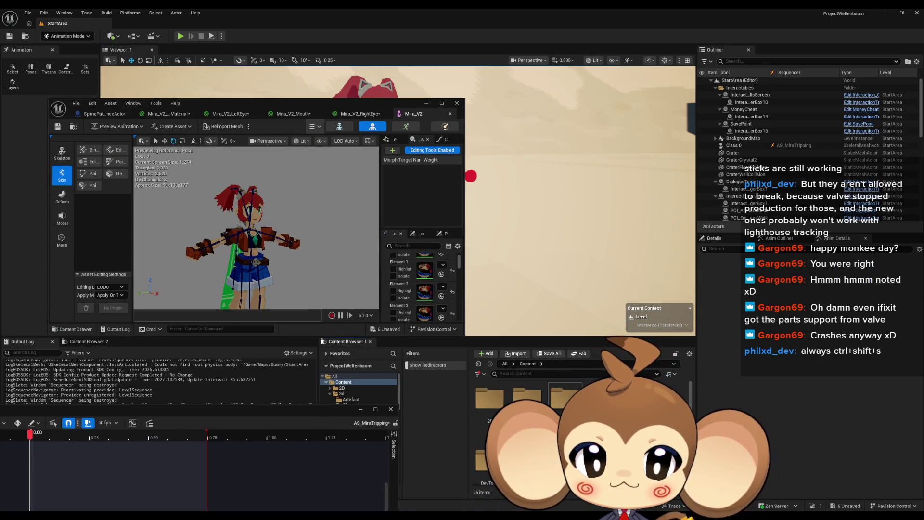
Open Mira_V2_CtrlRig from 3d > Characters > Mira_Version2 in a maximized editor
click(342, 394)
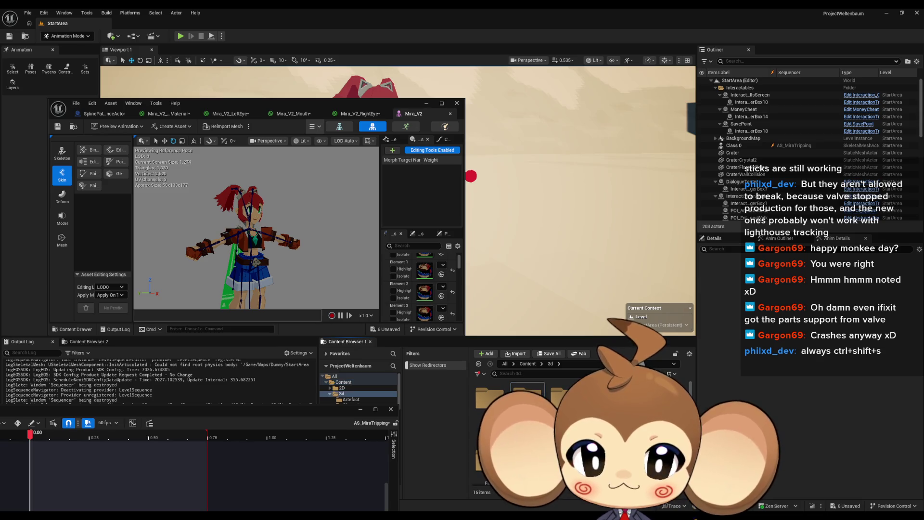
double_click(527, 397)
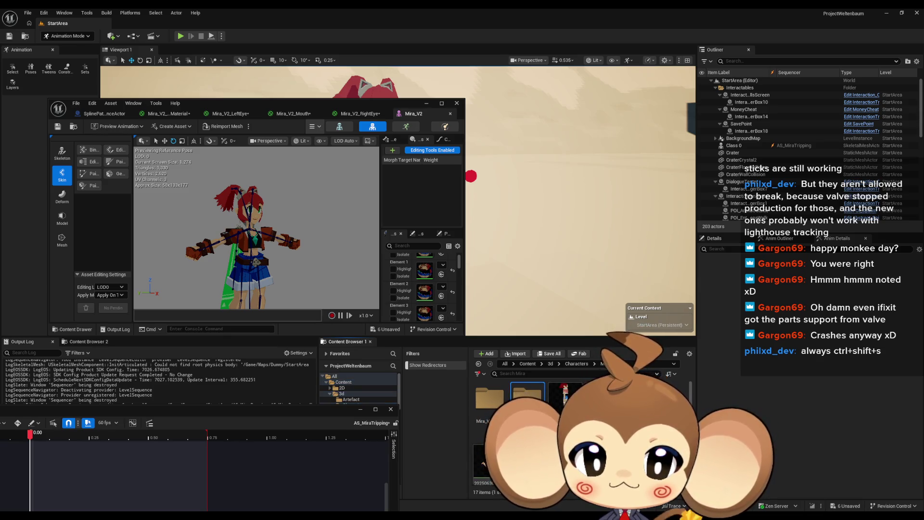
double_click(565, 396)
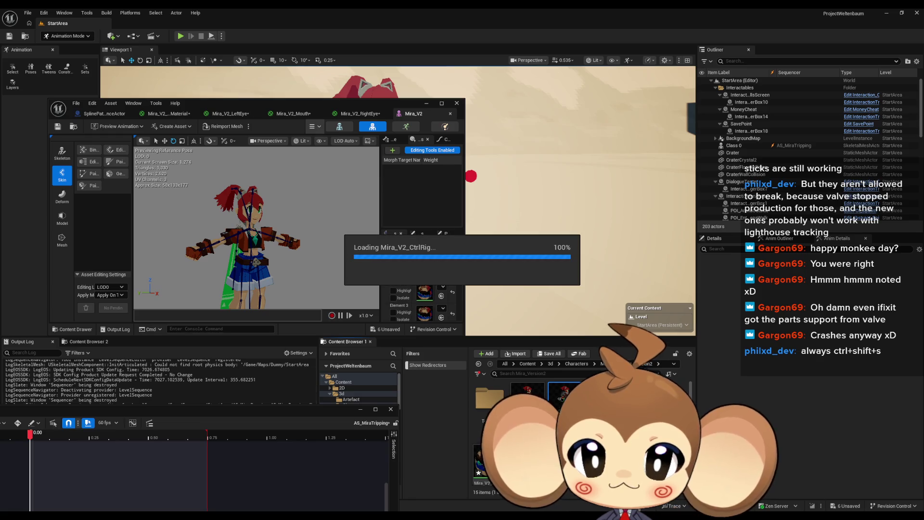
drag(284, 102, 477, 181)
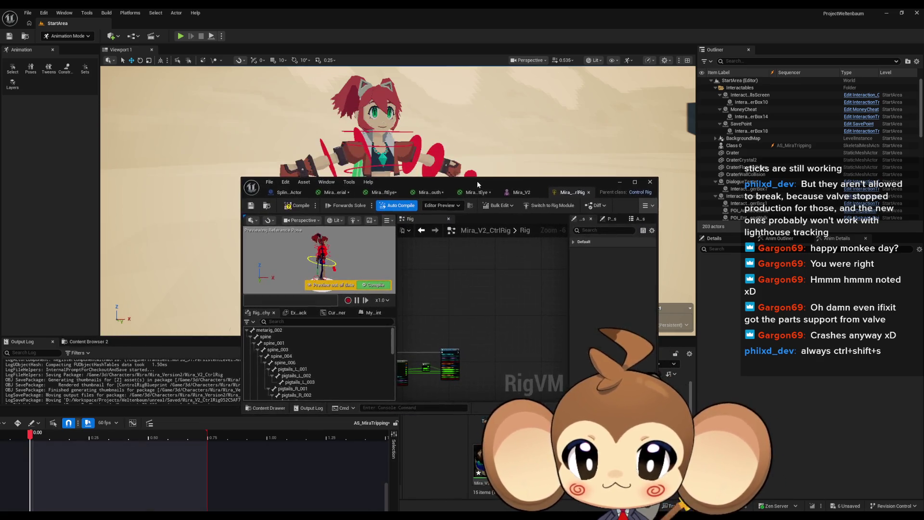
double_click(478, 181)
Zoom onto the legs, select foot_R_ctrl, and undo its transform reset
scroll(172, 159, up, 5)
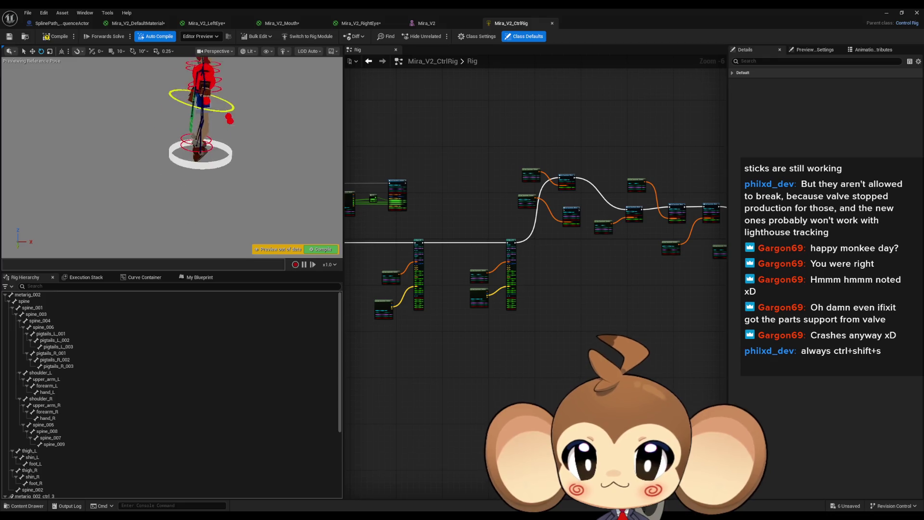
mouse_move(241, 186)
mouse_down()
mouse_move(241, 154)
mouse_move(240, 185)
mouse_up()
mouse_move(170, 188)
mouse_down()
mouse_move(169, 150)
mouse_move(301, 140)
mouse_up()
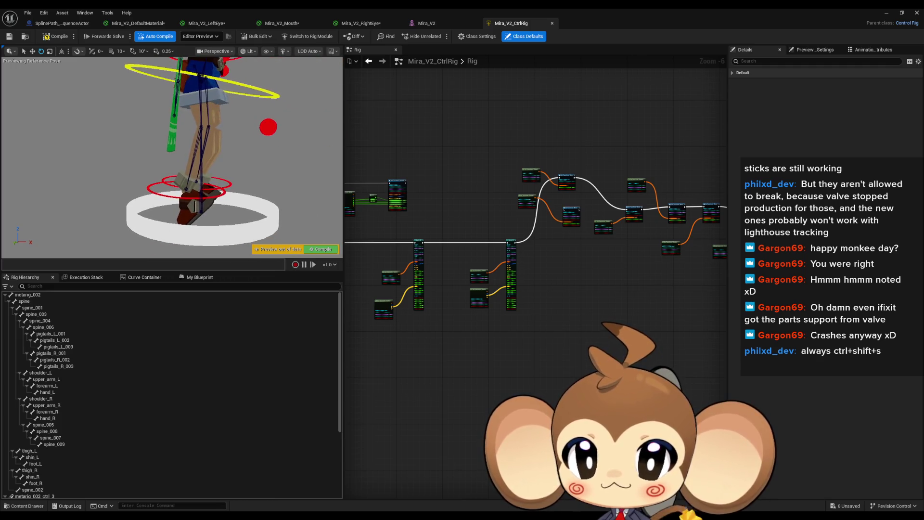
click(172, 195)
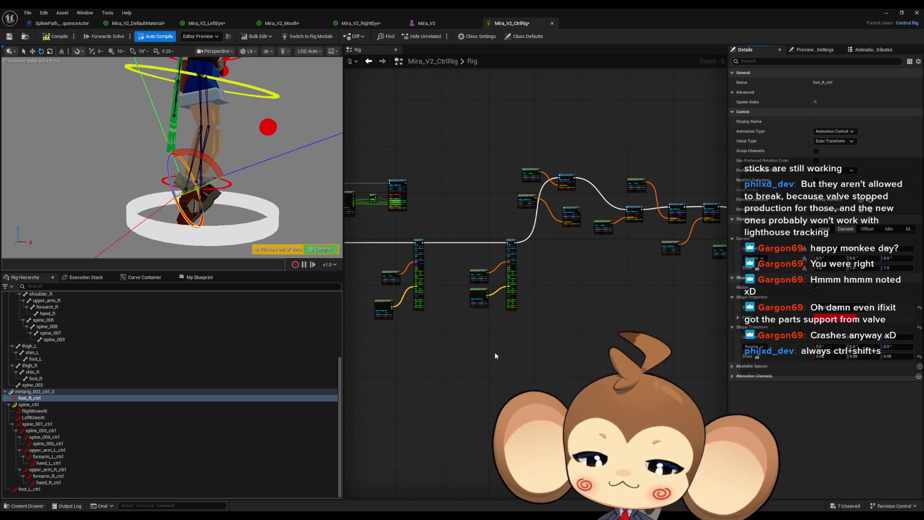
key(ctrl+z)
Undo the right foot reset and the mistaken Forwards Solve hookup to Set Transform
scroll(419, 232, up, 7)
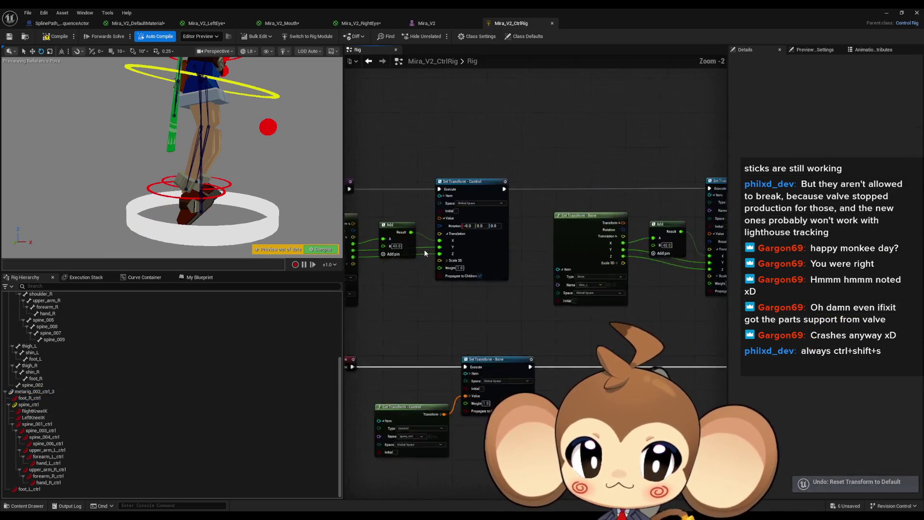
drag(457, 270, 609, 317)
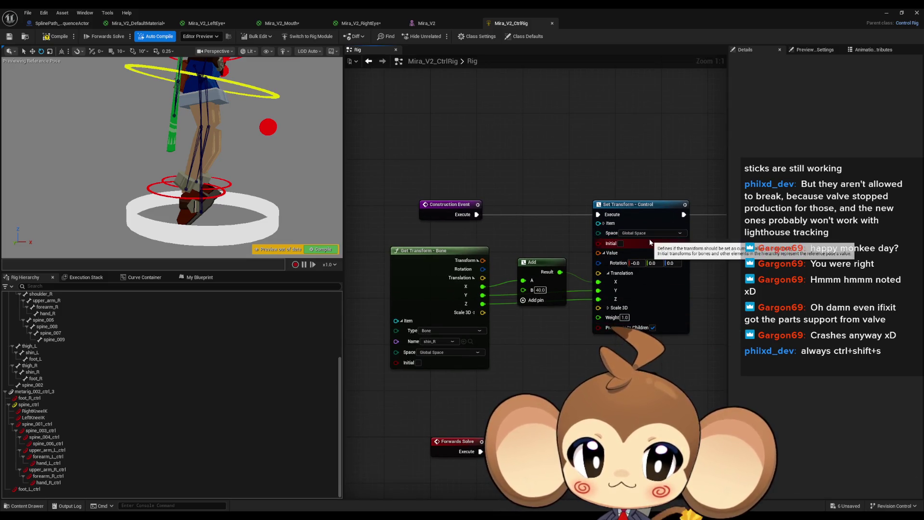
drag(477, 214, 481, 451)
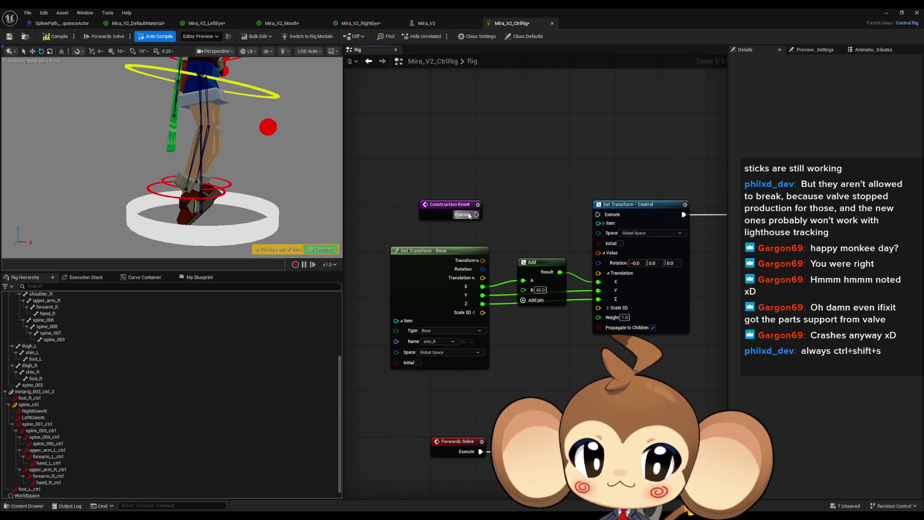
key(ctrl+z)
key(ctrl+z)
key(ctrl+z)
key(ctrl+z)
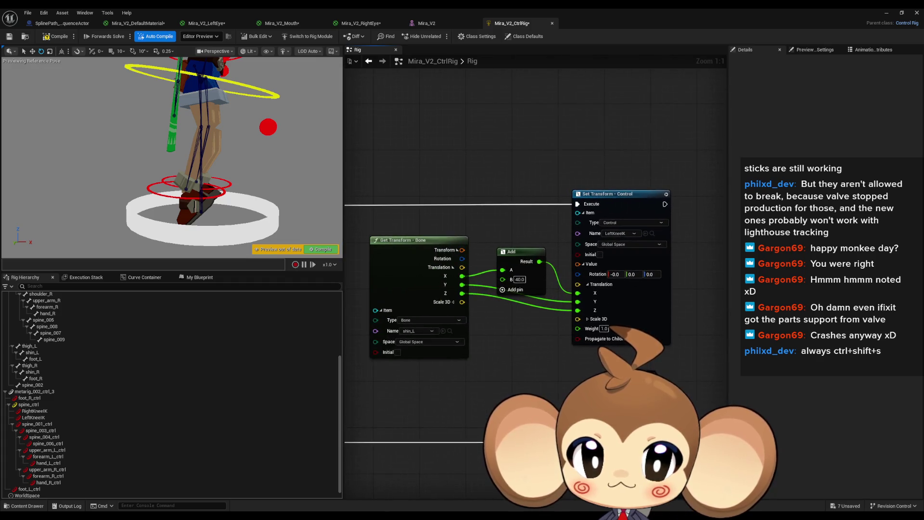
key(ctrl+z)
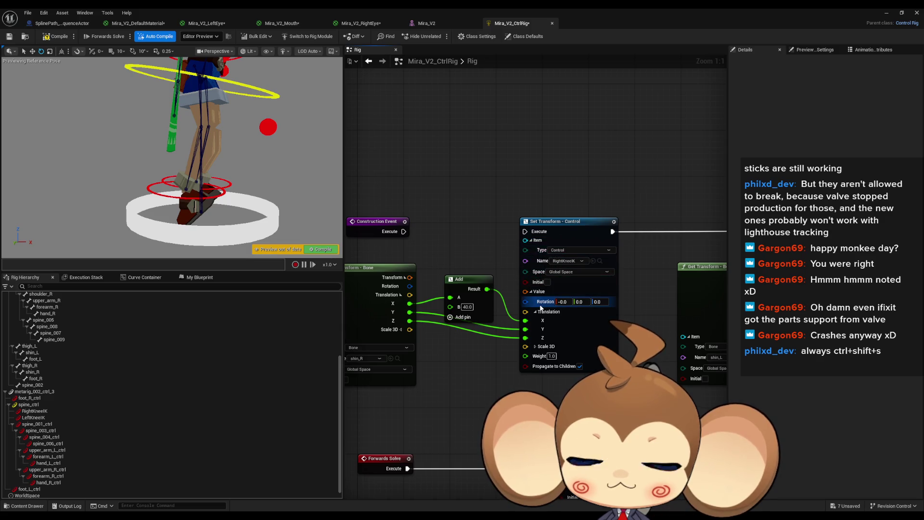
Wire the Construction Event's execution into the RightKneeIK Set Transform - Control node
mouse_move(525, 232)
mouse_down()
mouse_move(395, 232)
mouse_move(405, 232)
mouse_up()
mouse_move(491, 381)
mouse_down()
mouse_move(419, 255)
mouse_move(381, 222)
mouse_up()
mouse_move(492, 388)
mouse_down()
mouse_move(578, 363)
mouse_move(380, 308)
mouse_move(431, 317)
mouse_move(446, 298)
mouse_move(433, 284)
mouse_up()
scroll(577, 366, down, 3)
scroll(381, 311, up, 3)
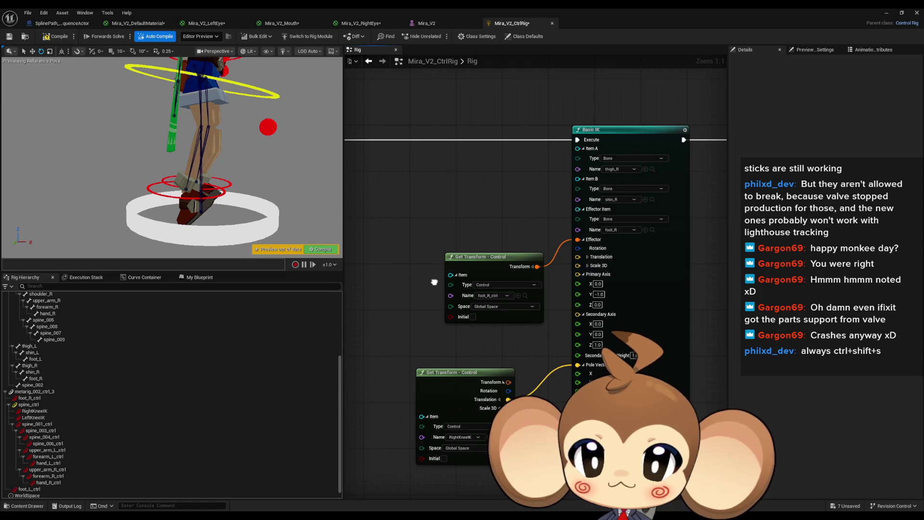
drag(218, 129, 217, 129)
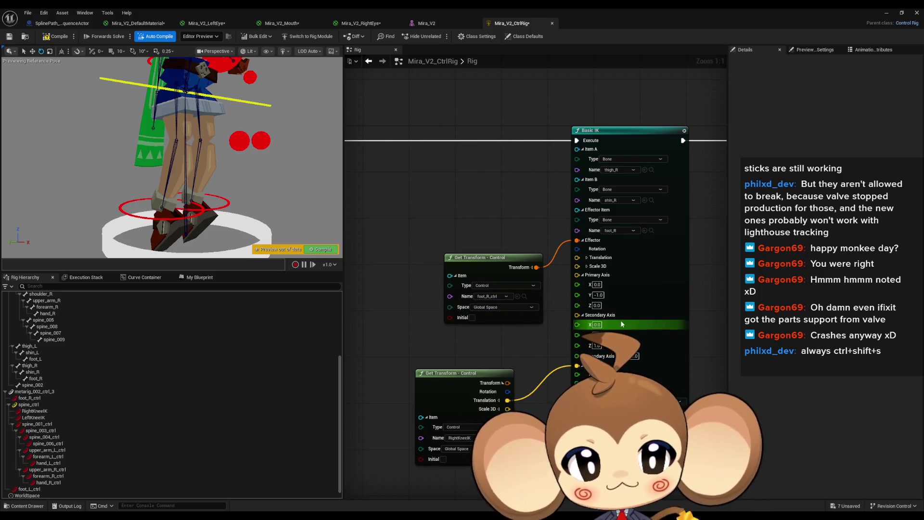
click(601, 296)
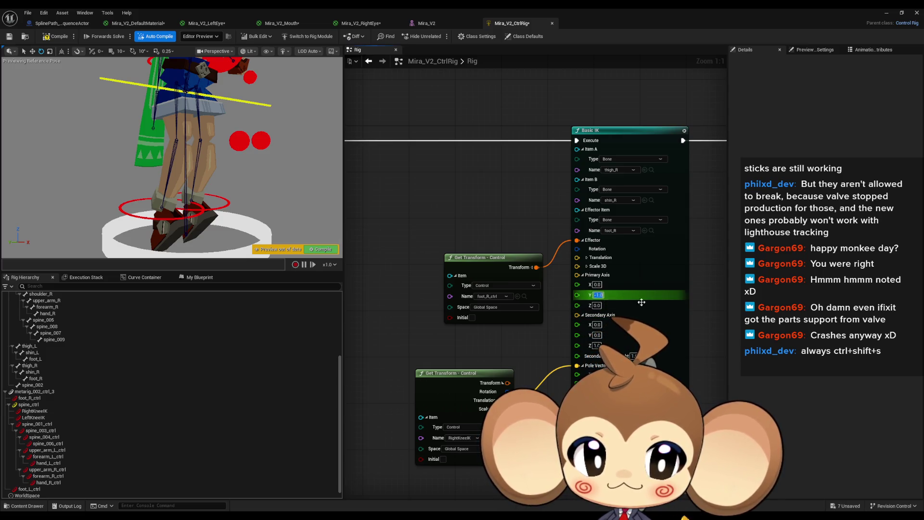
text(1)
key(Return)
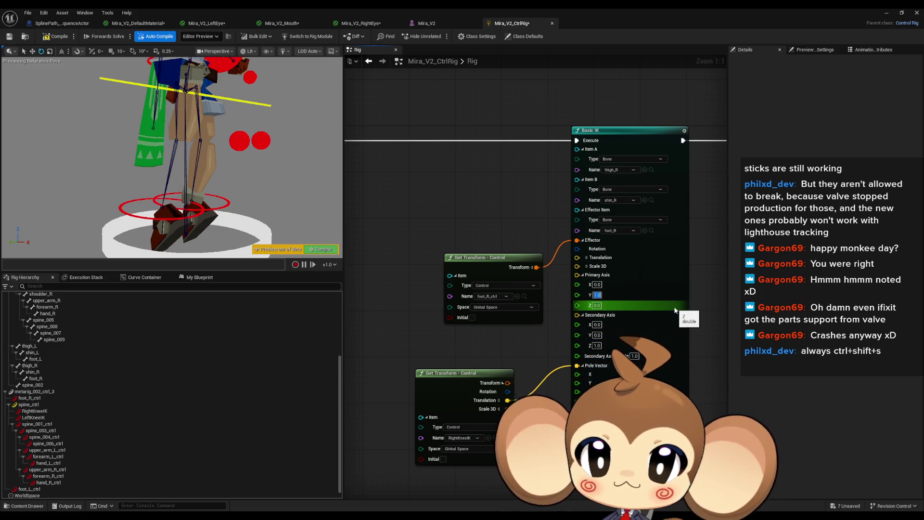
text(1)
key(Return)
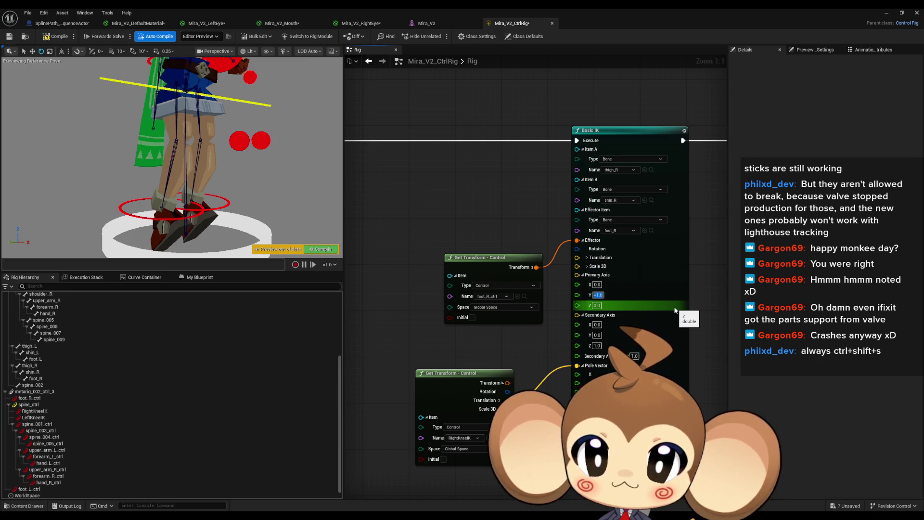
click(596, 345)
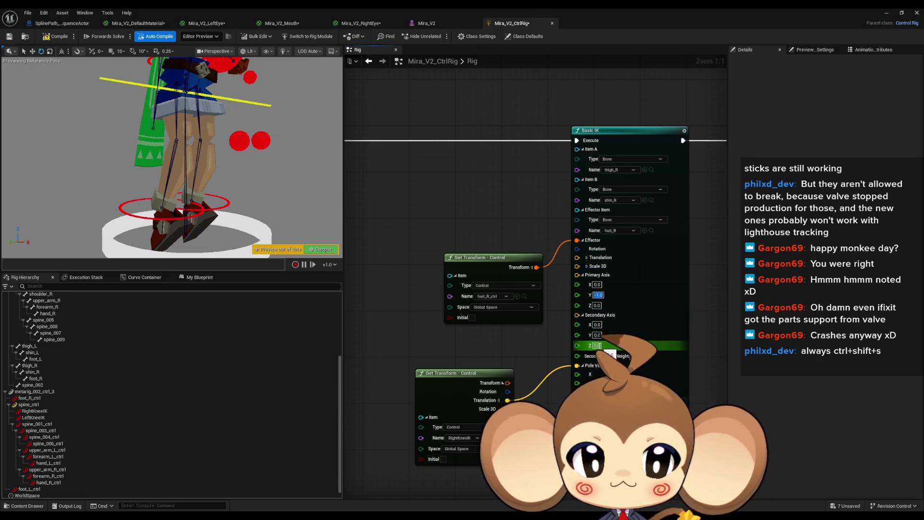
key(Return)
text(1)
key(Return)
key(Tab)
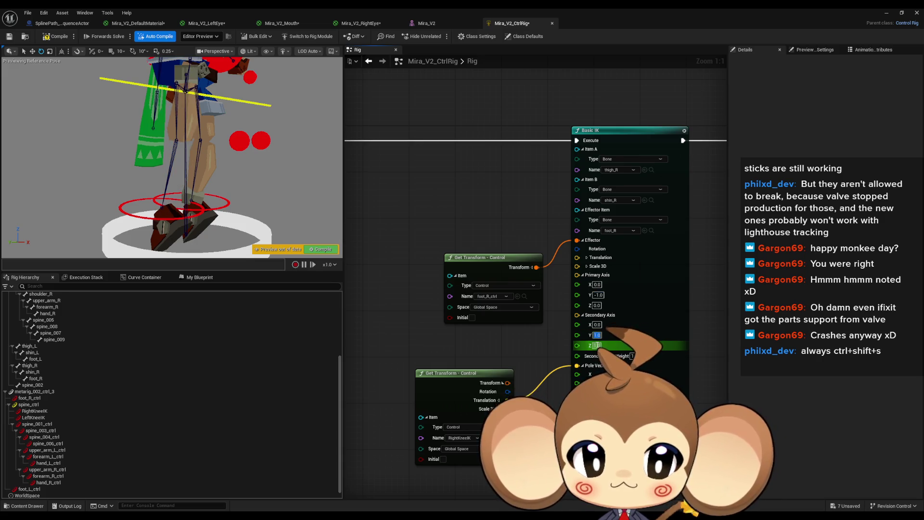
text(0)
key(Return)
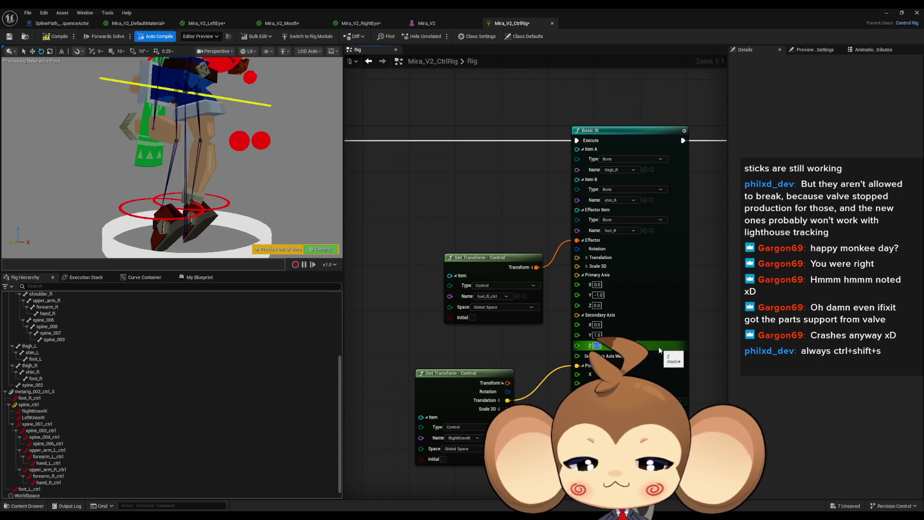
text(1)
key(Return)
key(shift+Tab)
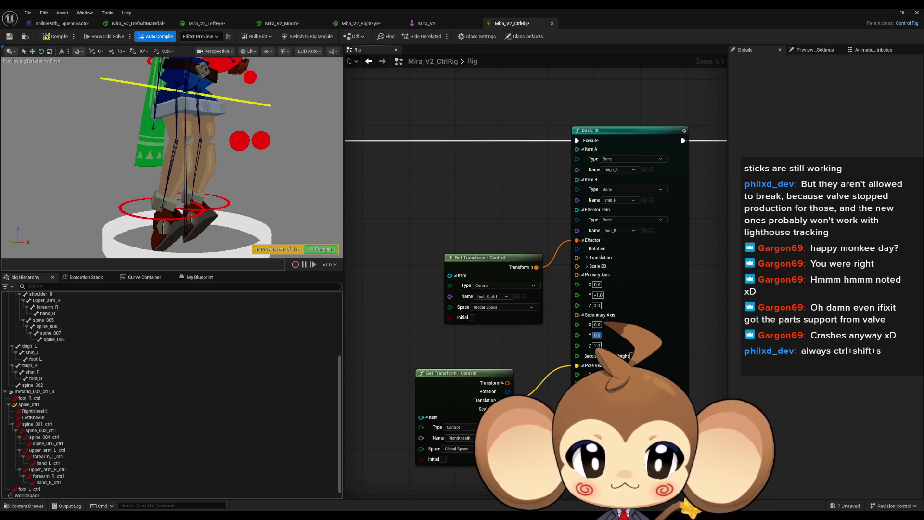
key(Return)
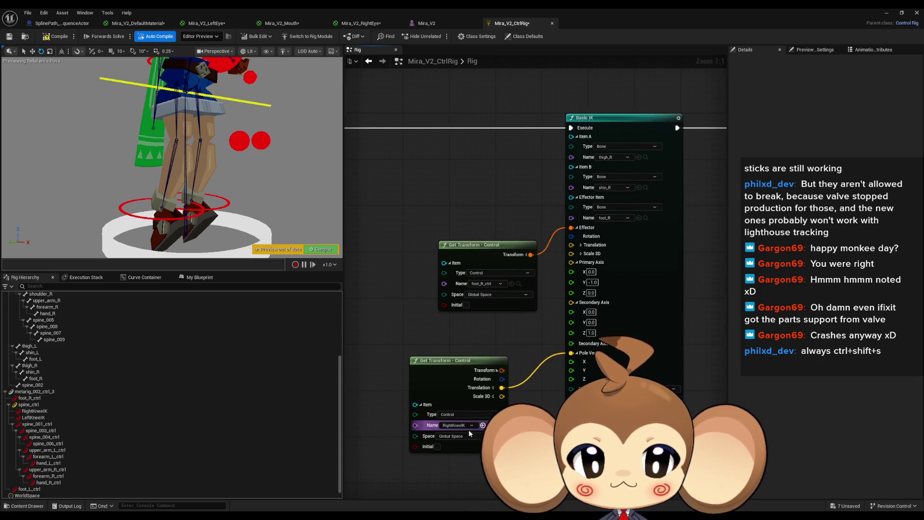
Pan the Rig graph toward the Basic IK area and select the right foot control
scroll(471, 434, down, 6)
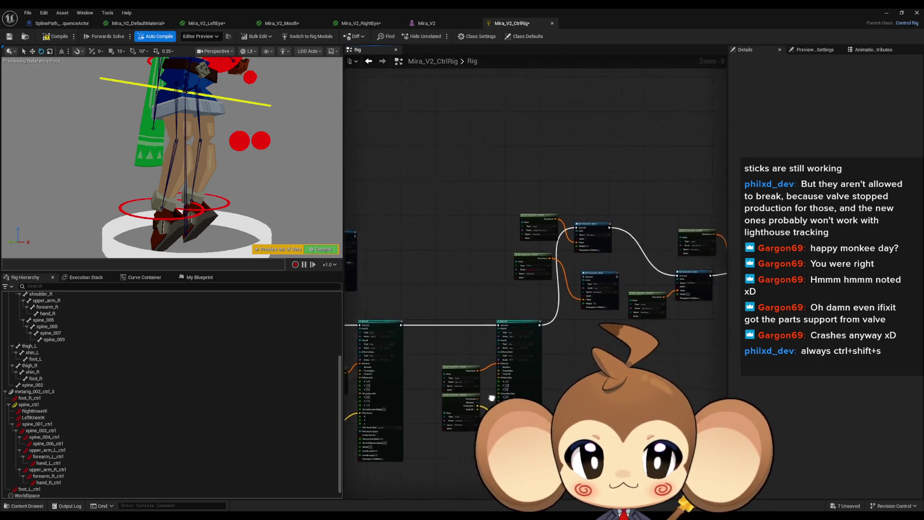
scroll(505, 389, up, 6)
drag(421, 309, 426, 310)
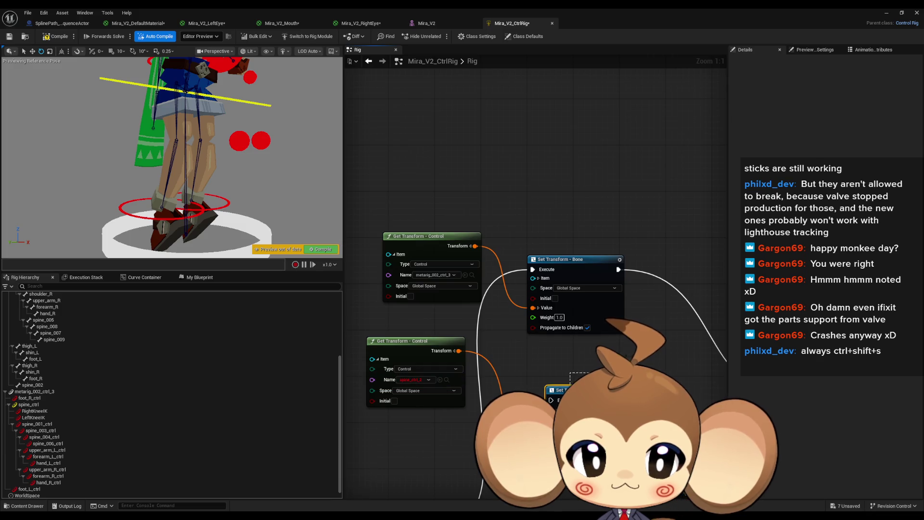
mouse_move(445, 426)
mouse_down()
mouse_move(488, 349)
mouse_move(451, 341)
mouse_up()
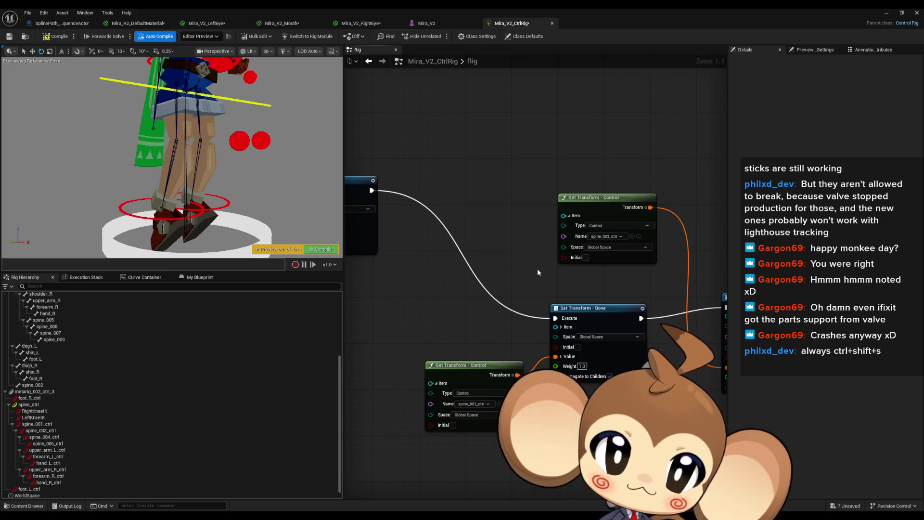
scroll(561, 291, down, 4)
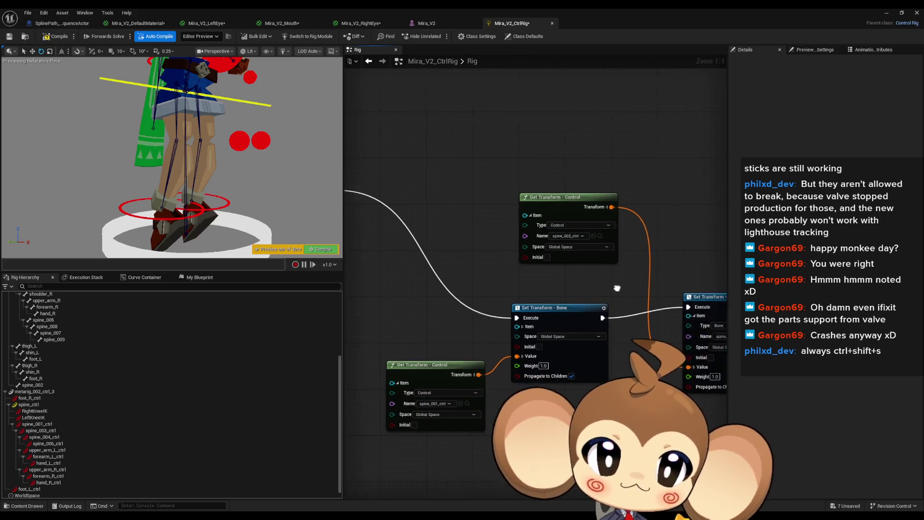
drag(561, 292, 666, 273)
drag(599, 305, 633, 291)
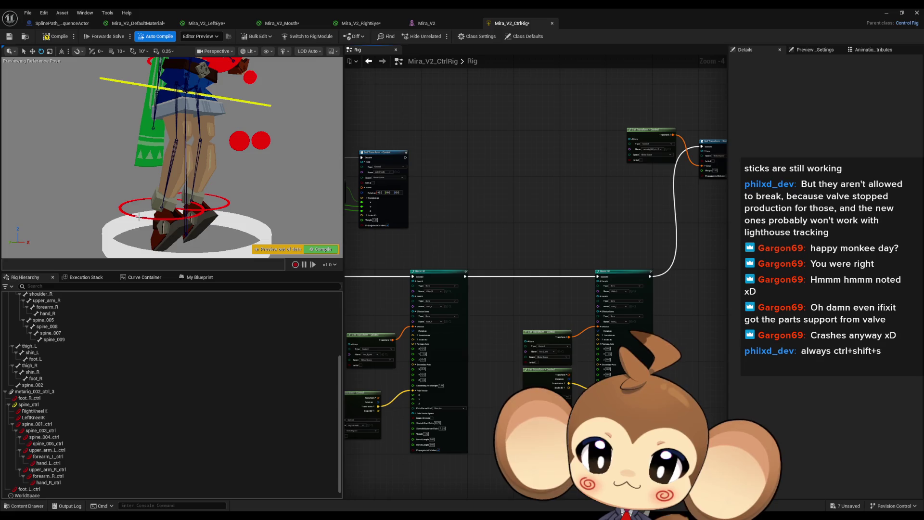
click(138, 217)
scroll(517, 319, down, 4)
scroll(517, 319, up, 8)
drag(563, 368, 549, 368)
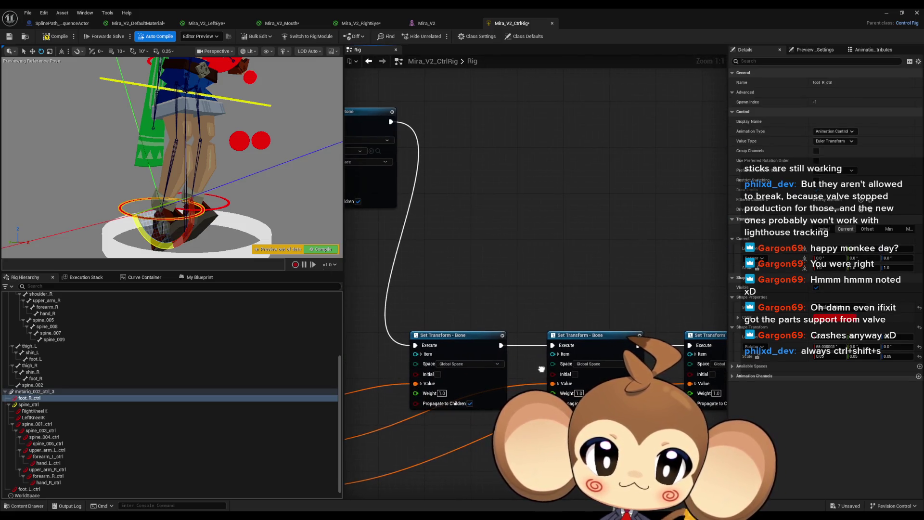
Expand the first Set Transform's Item settings and frame Basic IK with its Get Transform - Control inputs
click(420, 354)
mouse_move(529, 434)
mouse_down()
mouse_move(553, 120)
mouse_move(590, 65)
mouse_up()
mouse_move(712, 337)
mouse_down()
mouse_move(626, 346)
mouse_move(477, 386)
mouse_move(491, 381)
mouse_move(506, 341)
mouse_move(703, 386)
mouse_up()
mouse_move(548, 373)
mouse_down()
mouse_move(593, 390)
mouse_move(578, 313)
mouse_move(682, 482)
mouse_up()
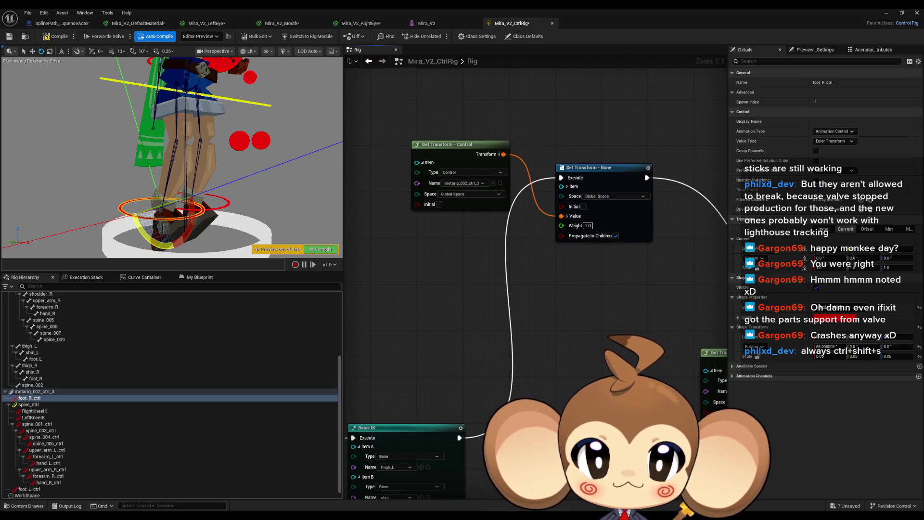
mouse_move(448, 401)
mouse_down()
mouse_move(693, 274)
mouse_move(648, 235)
mouse_up()
scroll(648, 236, down, 4)
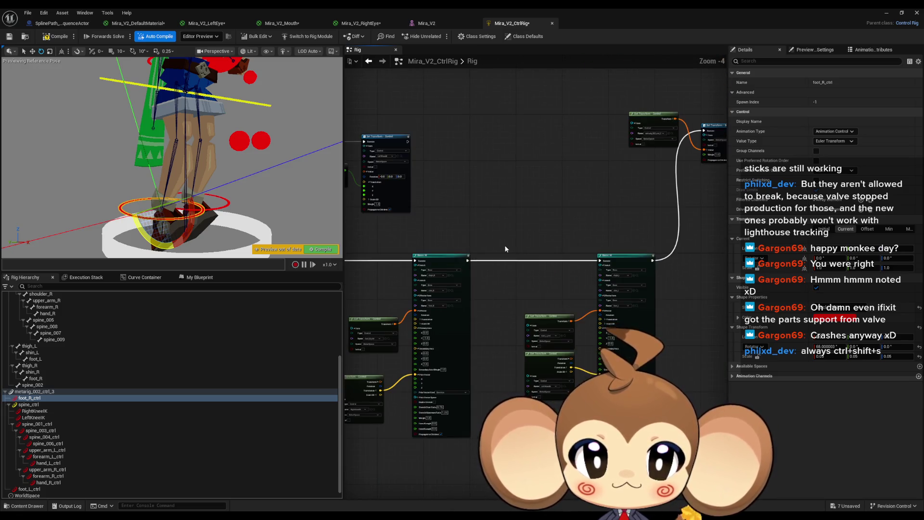
scroll(721, 238, up, 4)
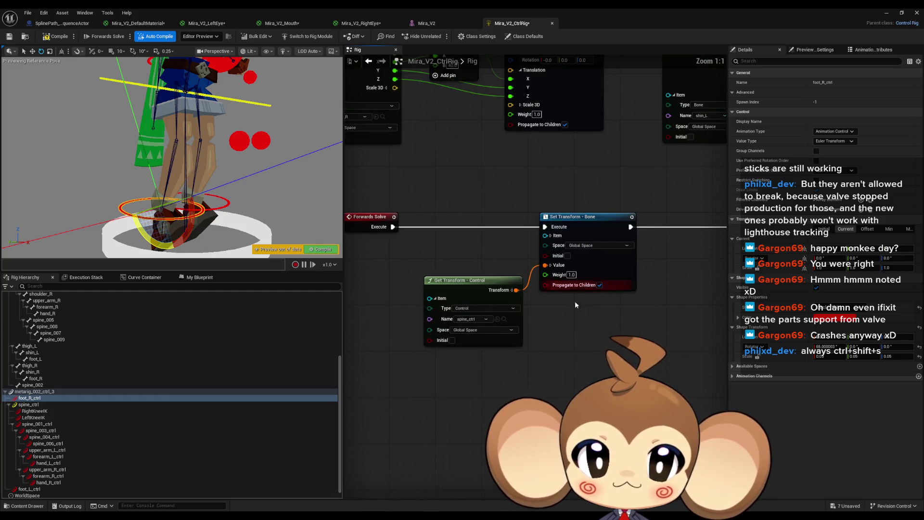
scroll(613, 300, down, 3)
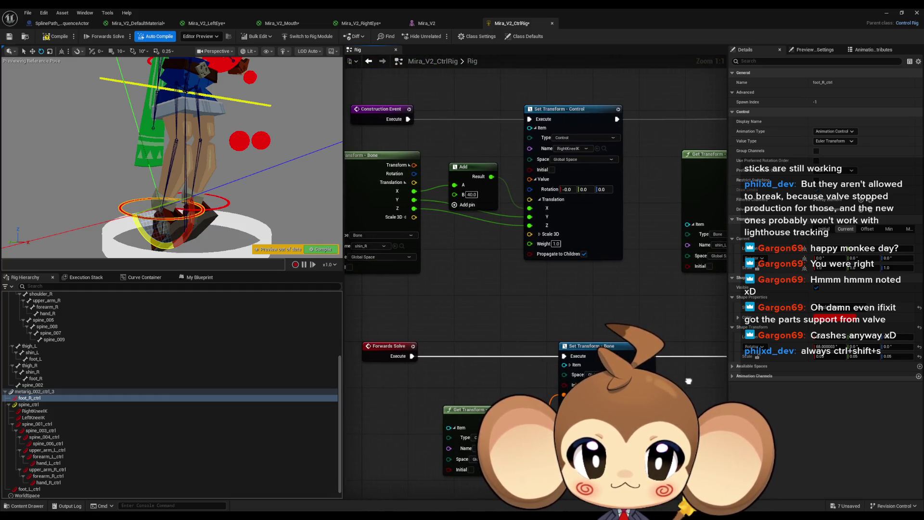
scroll(348, 172, up, 3)
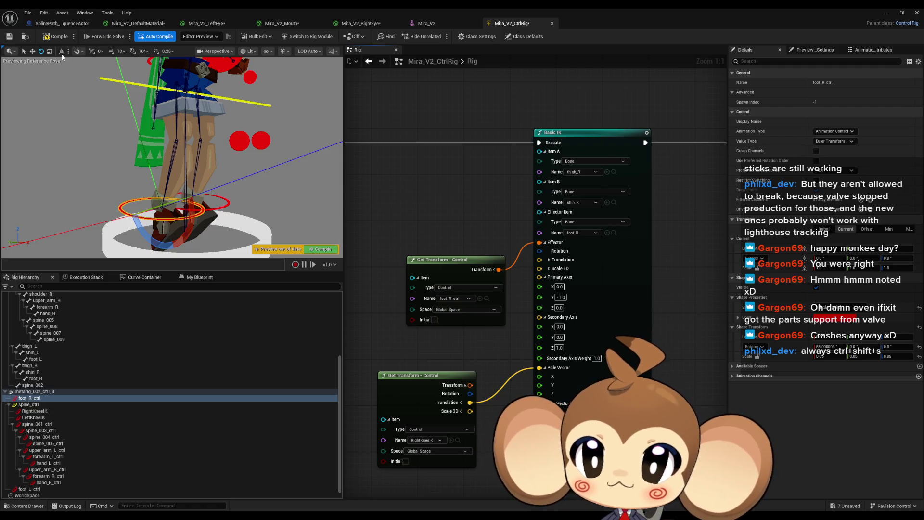
Move foot_R_ctrl with the translate tool to test the leg IK, then close the CtrlRig and Mira_V2 editors
click(33, 52)
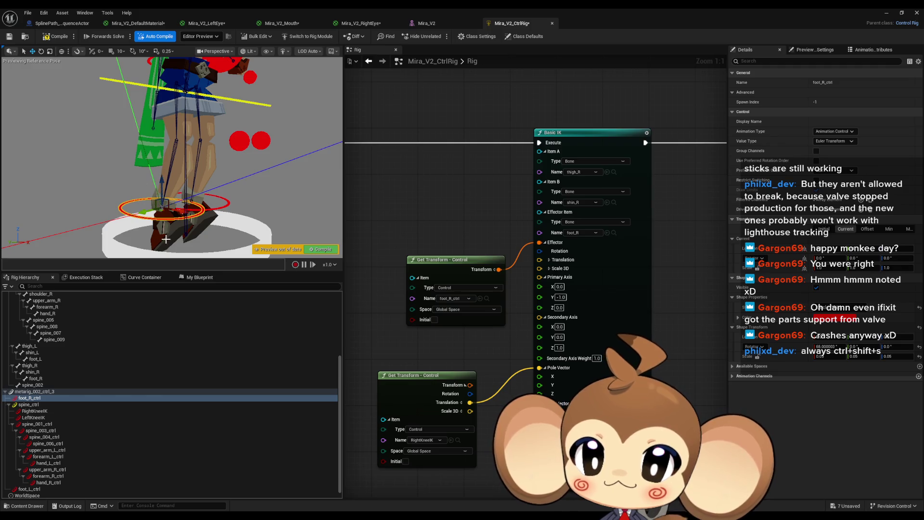
mouse_move(176, 208)
mouse_down()
mouse_move(189, 205)
mouse_move(177, 117)
mouse_move(145, 127)
mouse_up()
scroll(172, 157, up, 5)
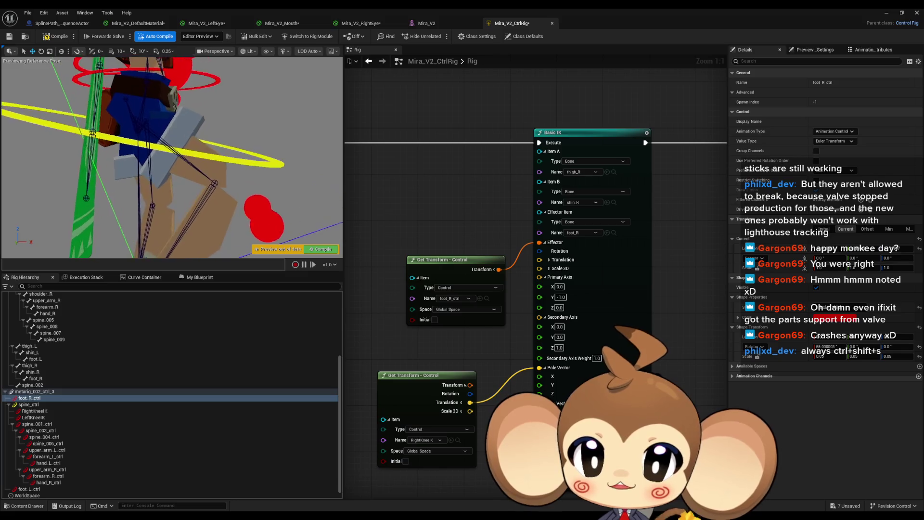
drag(226, 152, 229, 157)
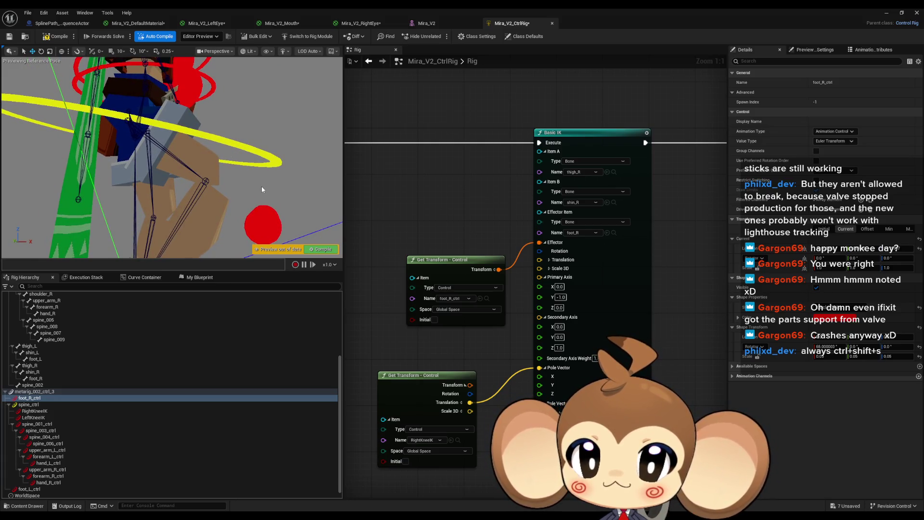
drag(262, 190, 265, 185)
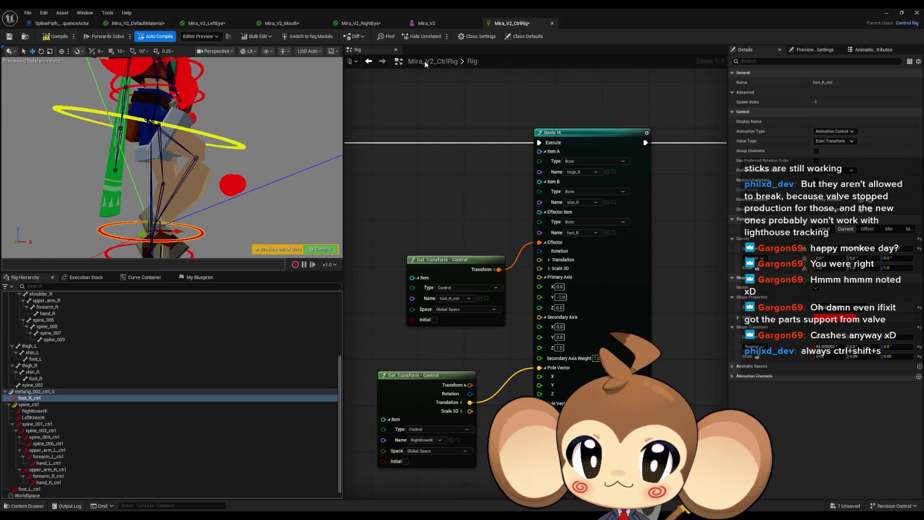
click(552, 23)
click(449, 23)
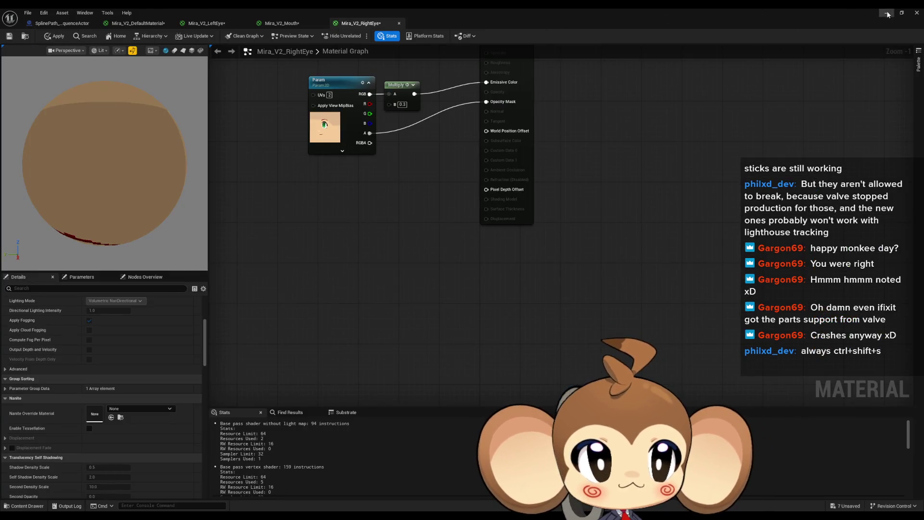
Reimport the character mesh from its source file and reopen Mira_V2_CtrlRig to view the legs
click(887, 13)
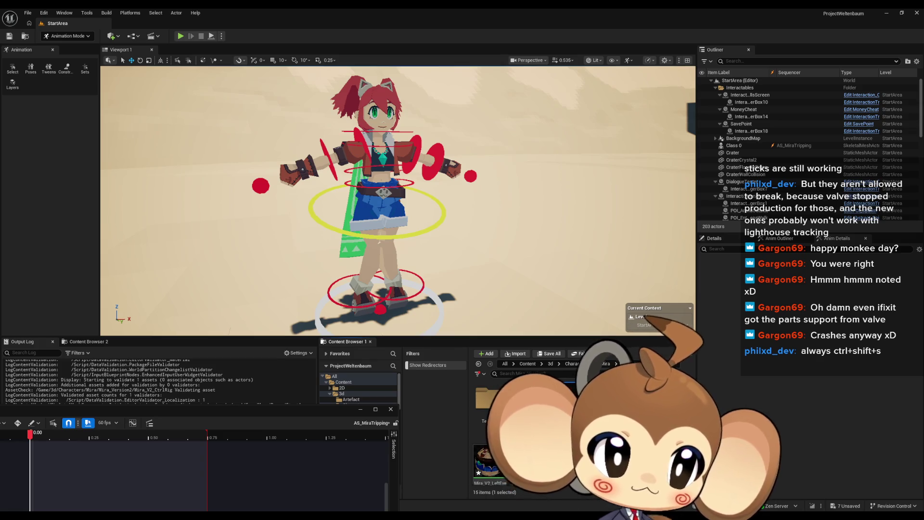
right_click(527, 395)
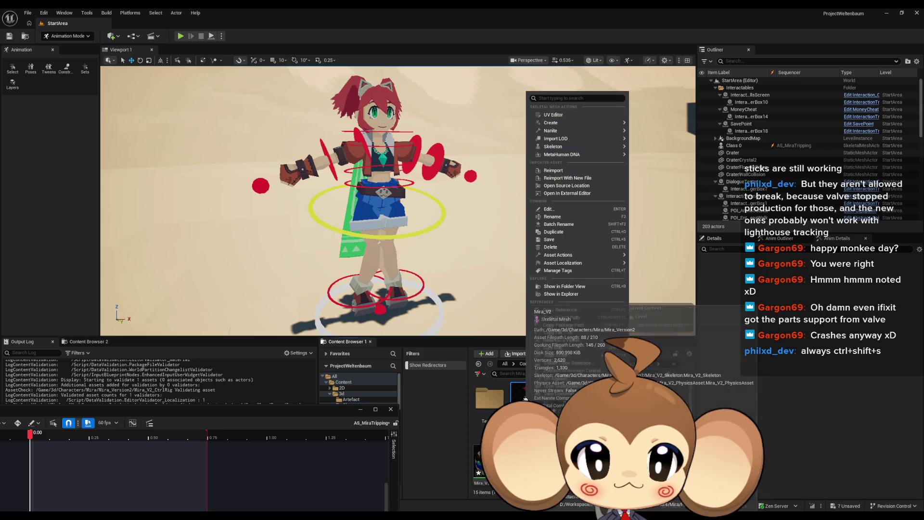
click(568, 172)
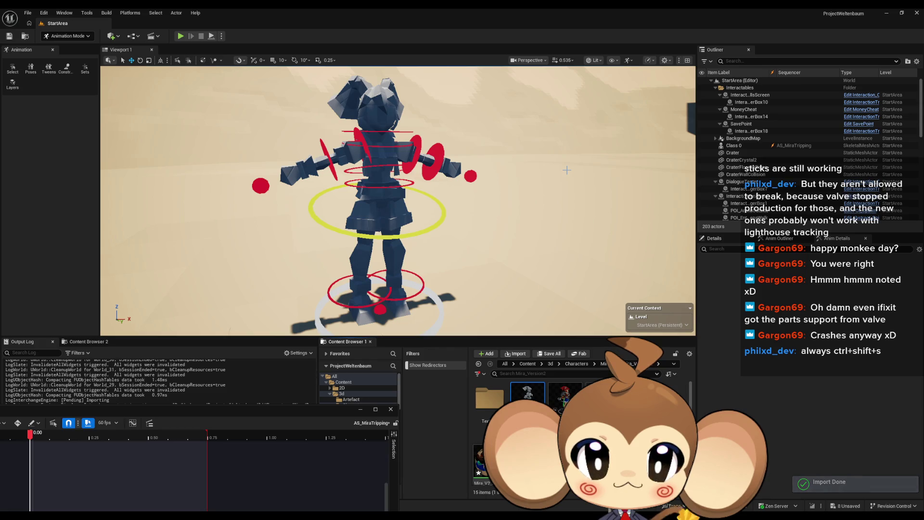
double_click(564, 400)
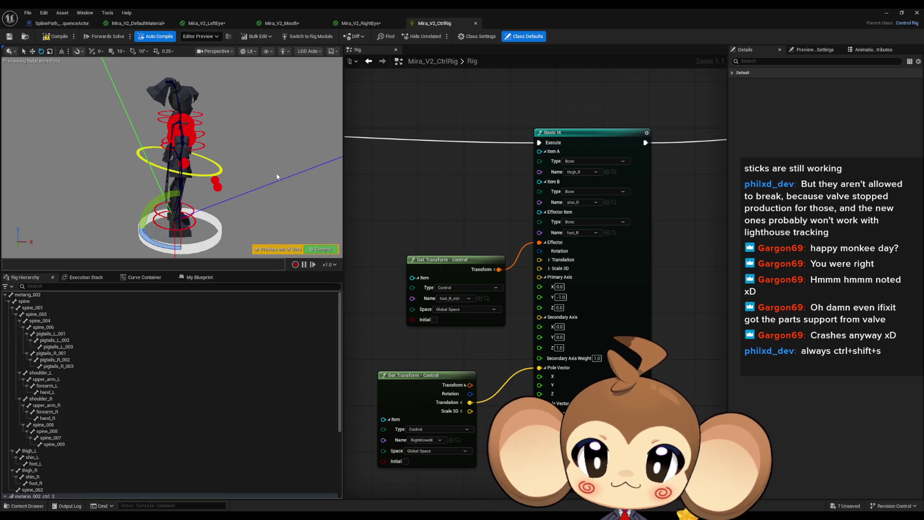
mouse_move(277, 176)
mouse_down()
mouse_move(217, 177)
mouse_move(217, 145)
mouse_move(207, 149)
mouse_move(187, 134)
mouse_move(202, 135)
mouse_move(202, 171)
mouse_up()
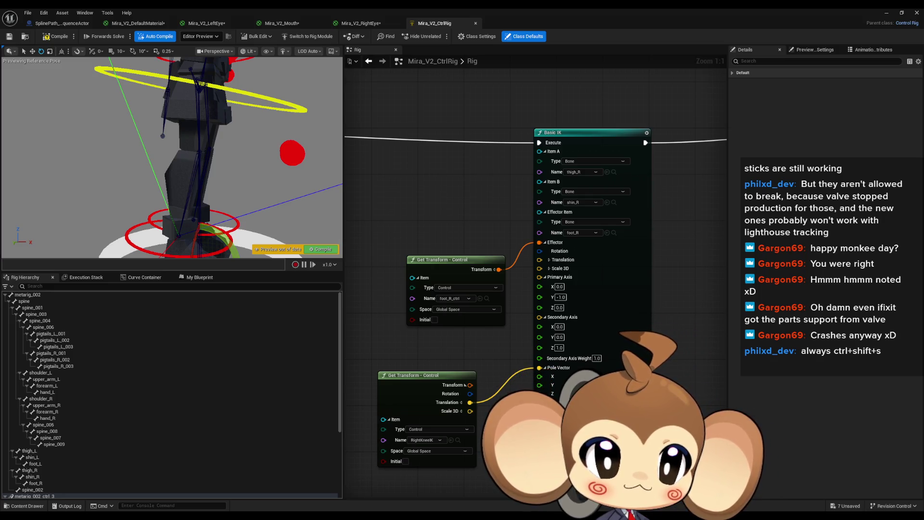
Reimport the character mesh again from the Content Browser and maximize the Mira_V2_CtrlRig editor
double_click(339, 21)
right_click(571, 462)
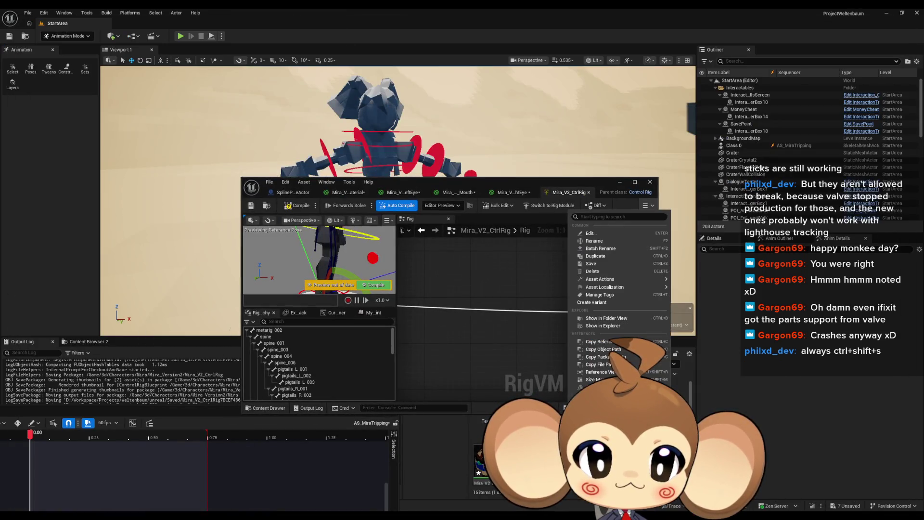
right_click(525, 462)
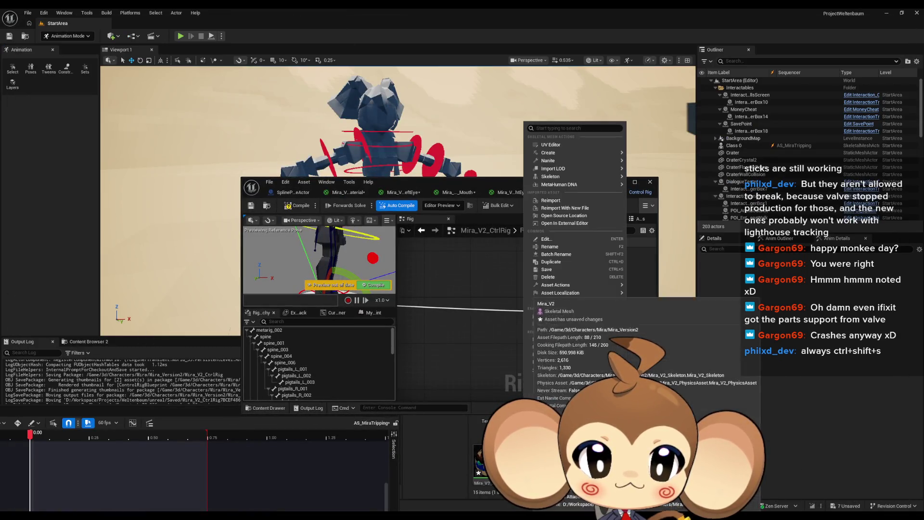
click(551, 201)
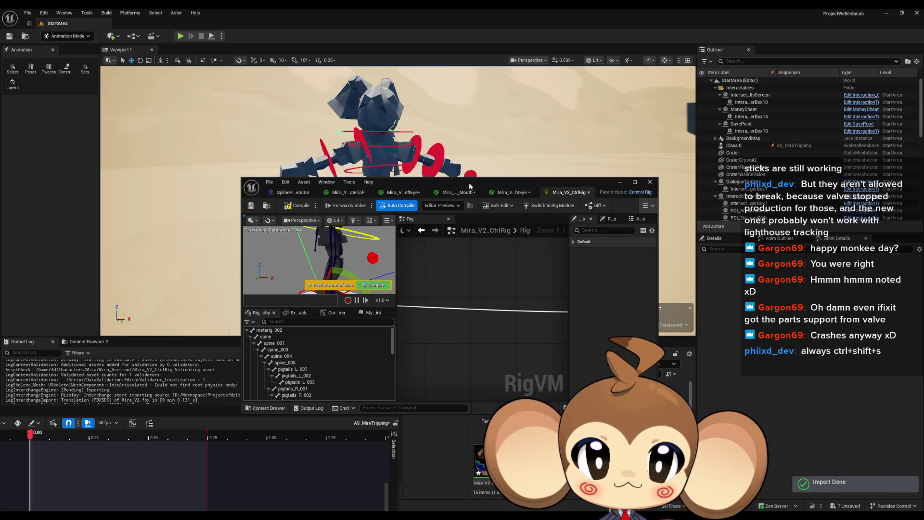
double_click(472, 180)
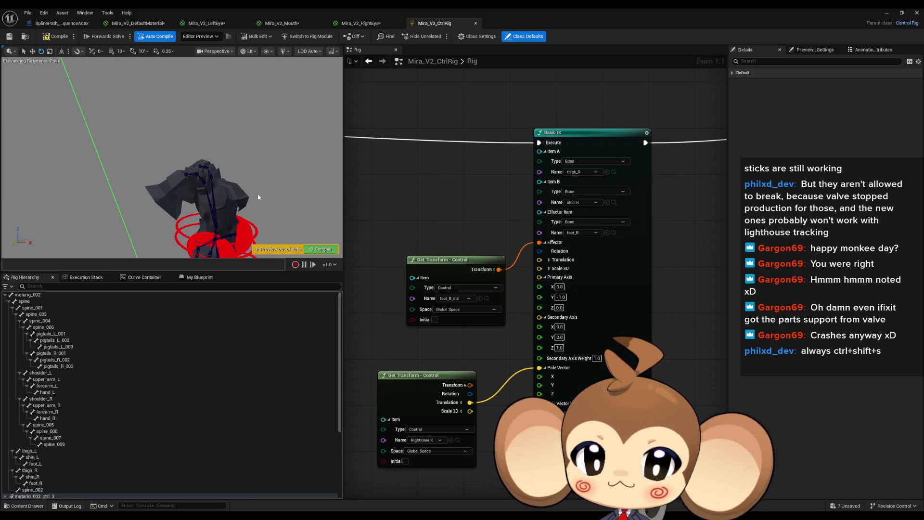
key(alt+Tab)
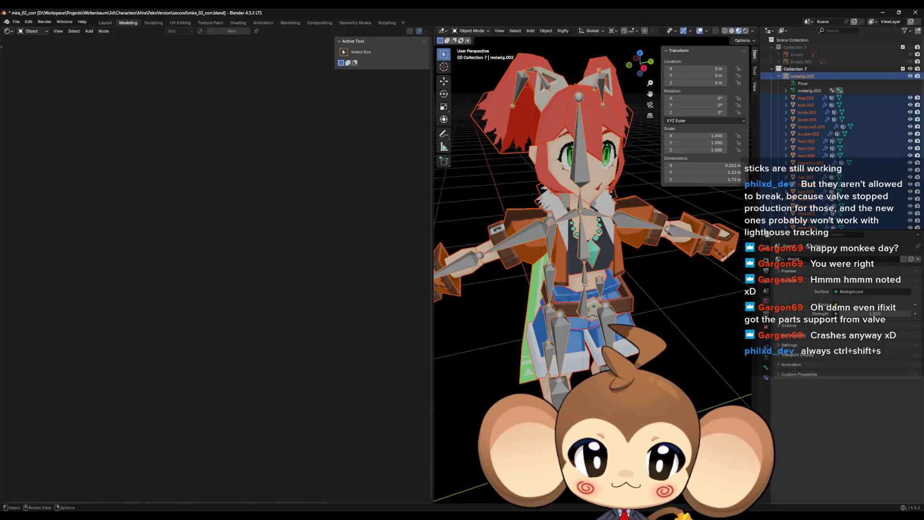
Toggle the armature into and out of Edit Mode, then select foot.003 and metarig.002
key(Tab)
scroll(592, 269, down, 5)
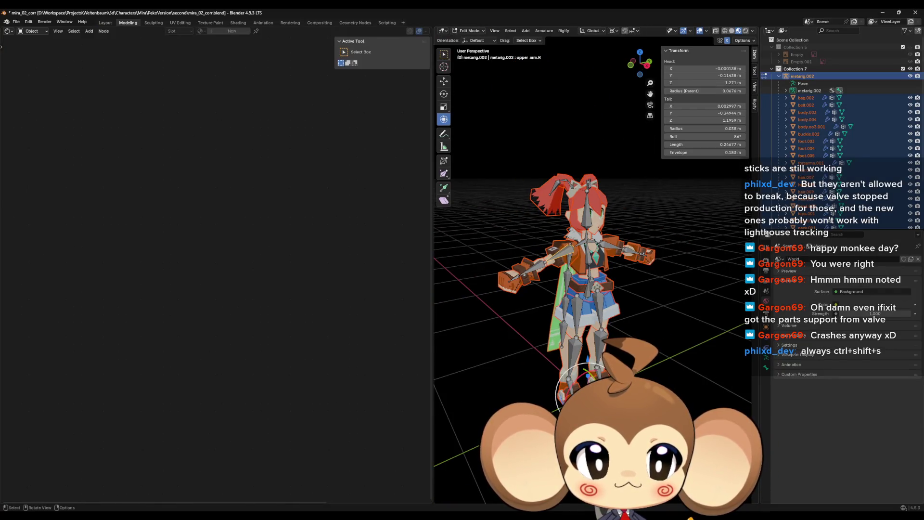
key(Tab)
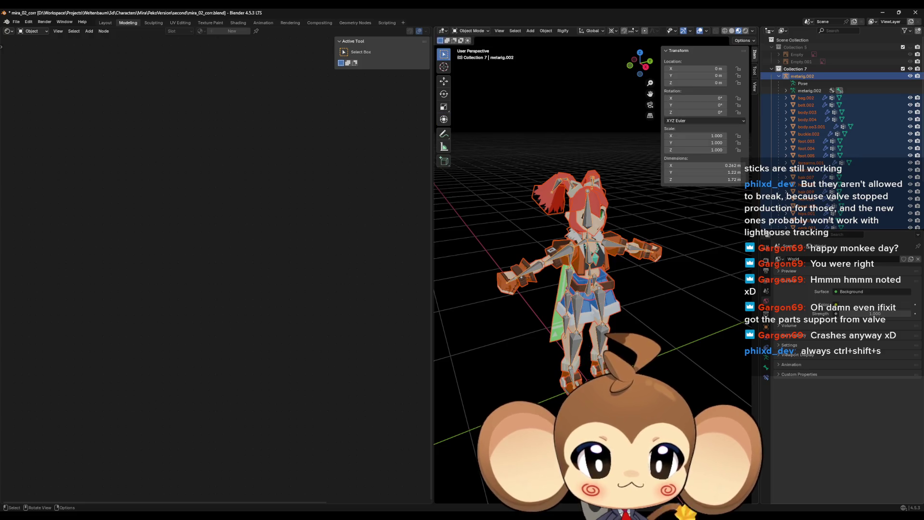
click(807, 141)
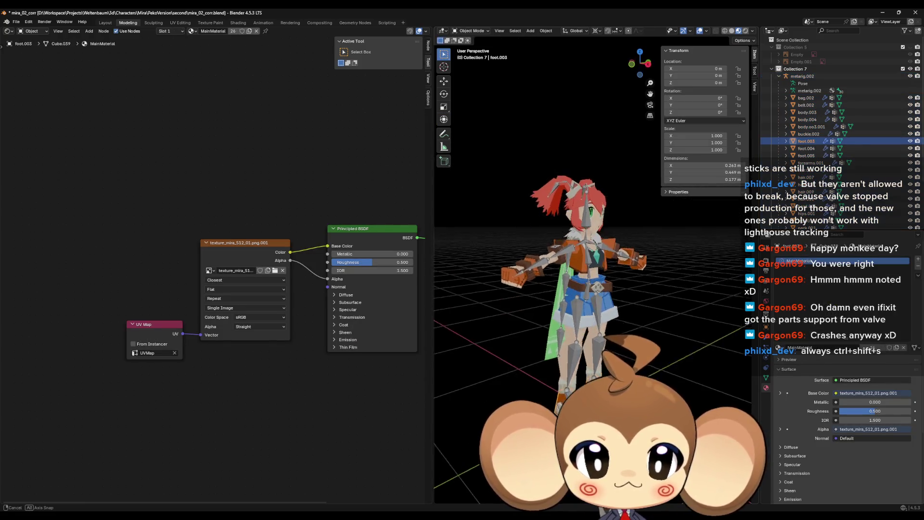
click(573, 368)
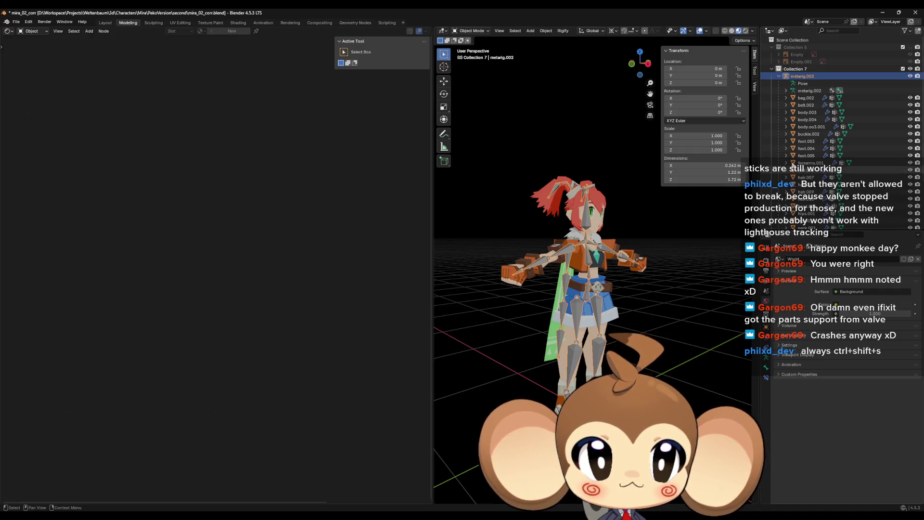
Step through the mesh objects from bag.002 down to crystal.001 and back to body.004
click(806, 97)
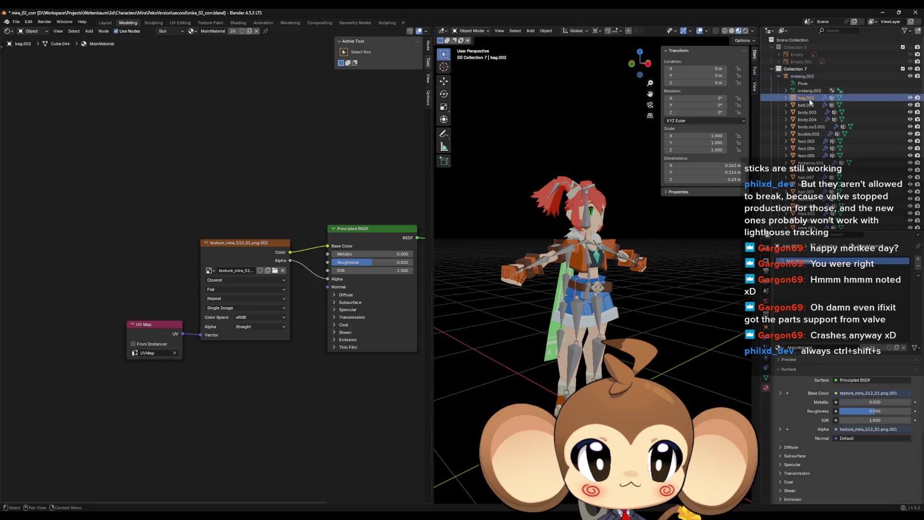
key(Down)
key(Down)
key(Down)
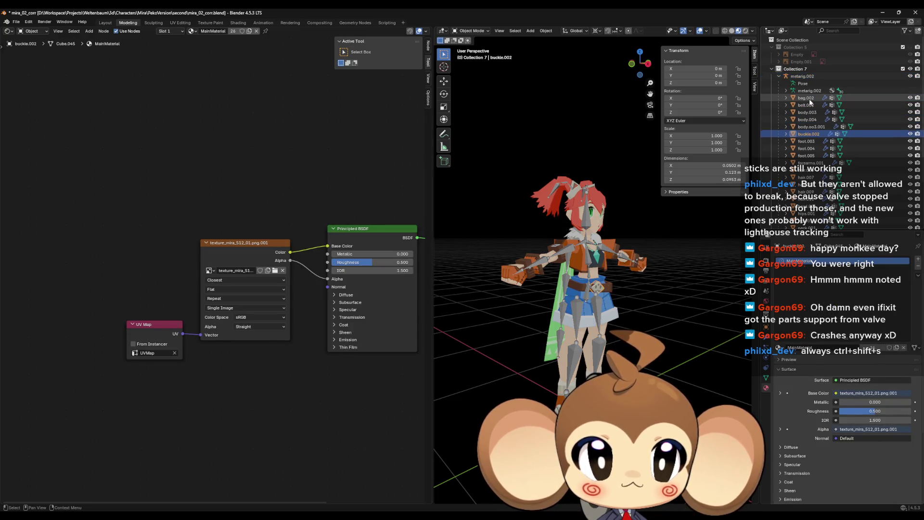
key(Down)
key(Down)
key(Down)
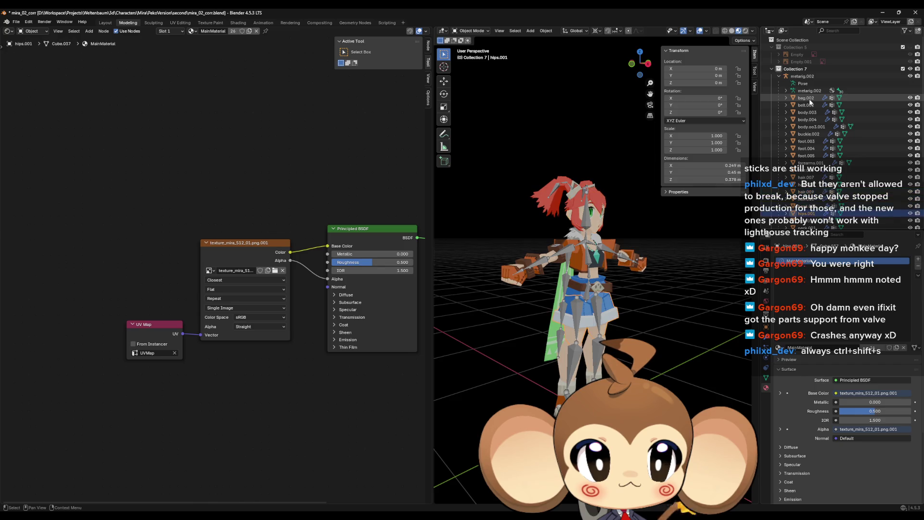
key(Down)
key(Down)
key(Down)
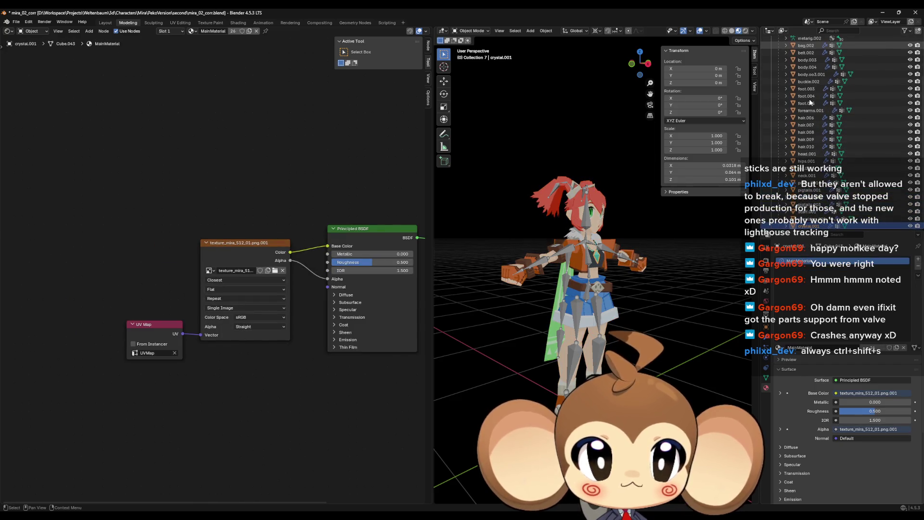
key(Up)
key(Up)
key(Up)
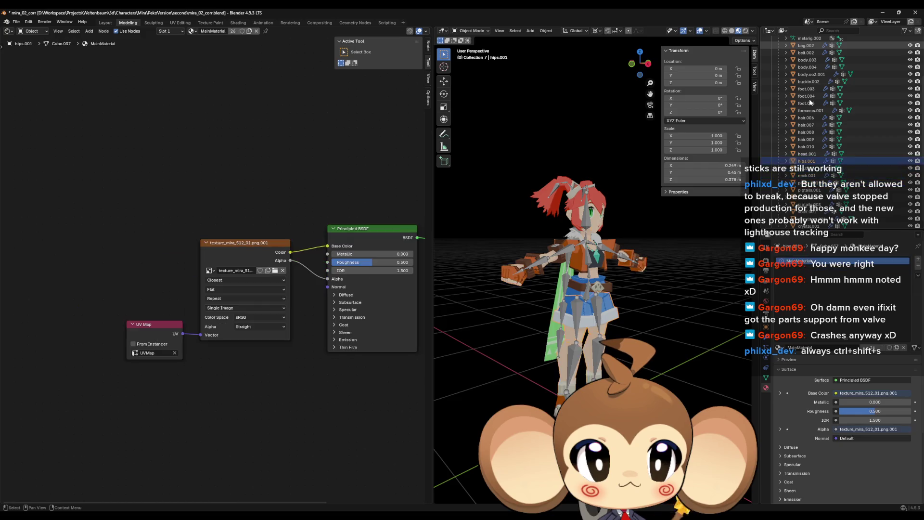
key(Up)
key(Up)
key(Up)
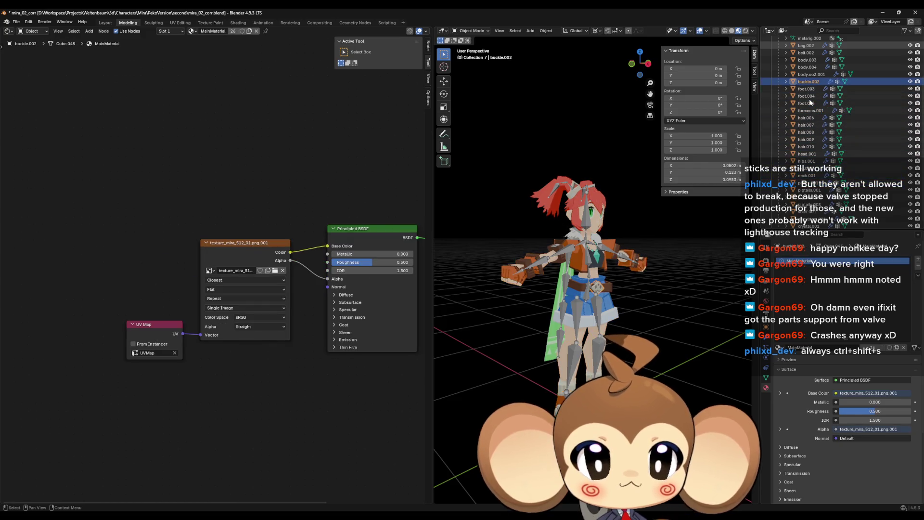
mouse_move(640, 63)
mouse_down()
mouse_move(599, 65)
mouse_move(617, 64)
mouse_up()
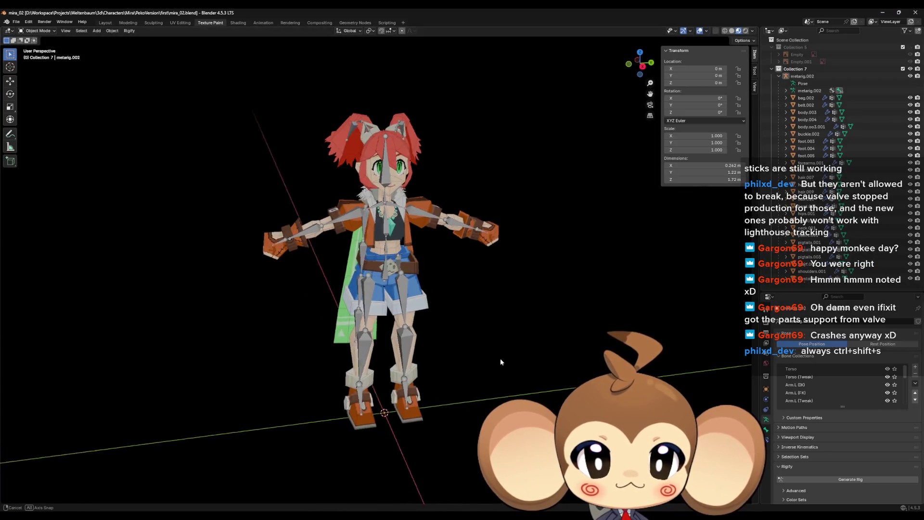
Bring the mira_02 Blender window to the front from the taskbar previews
mouse_move(501, 358)
mouse_down()
mouse_move(559, 335)
mouse_move(547, 349)
mouse_up()
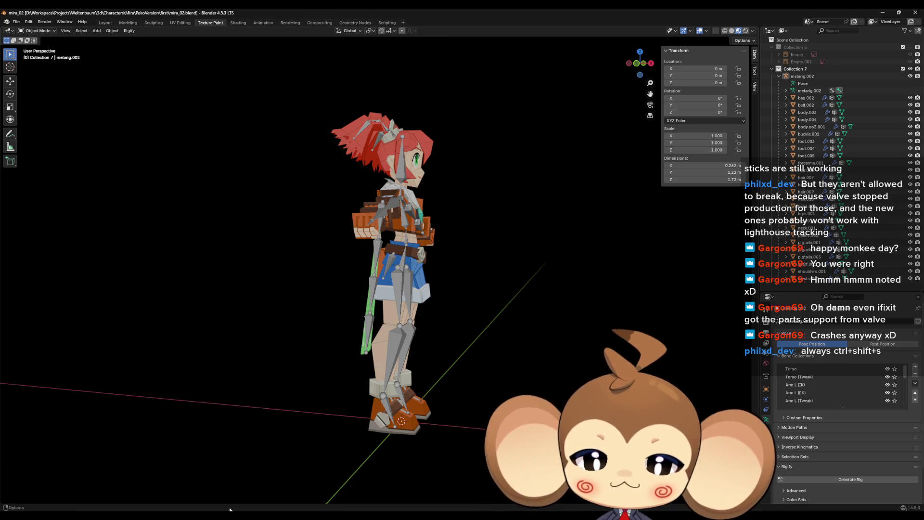
mouse_move(204, 515)
click(192, 485)
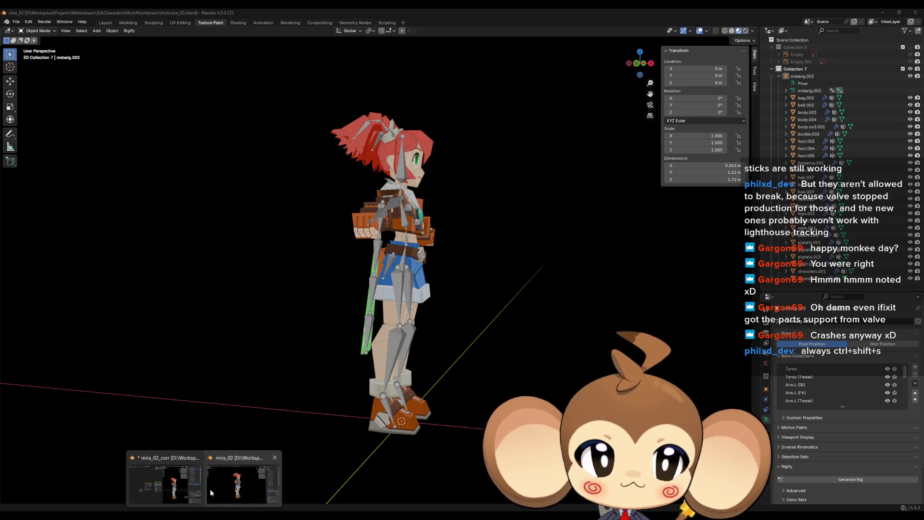
click(210, 489)
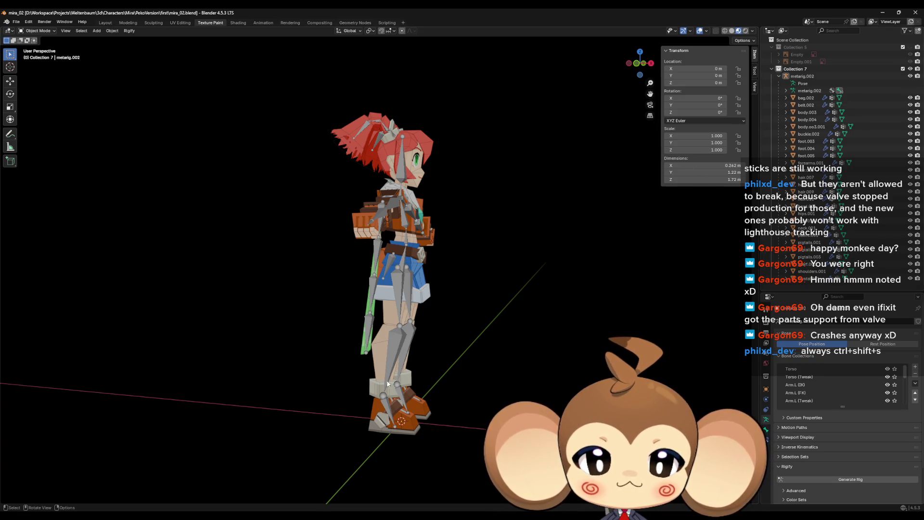
Expand metarig.002's spine bones, then close mira_02 with Don't Save
click(388, 406)
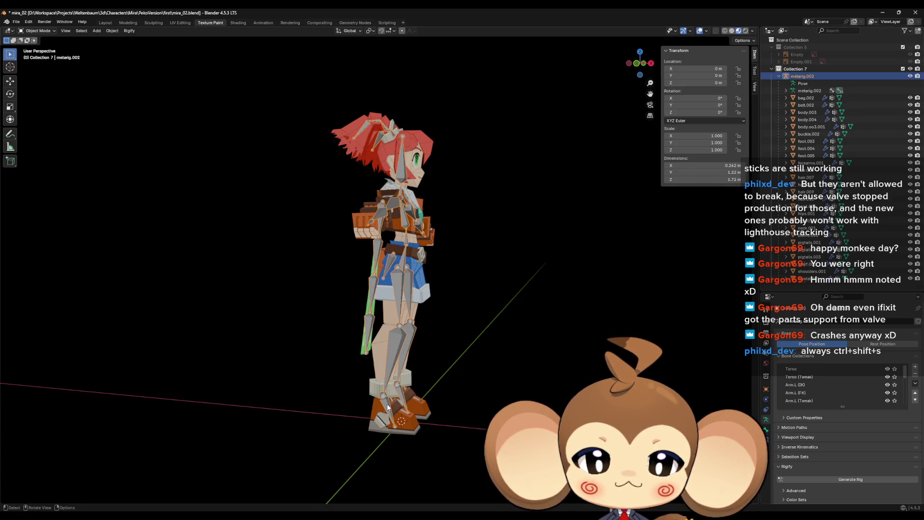
click(787, 91)
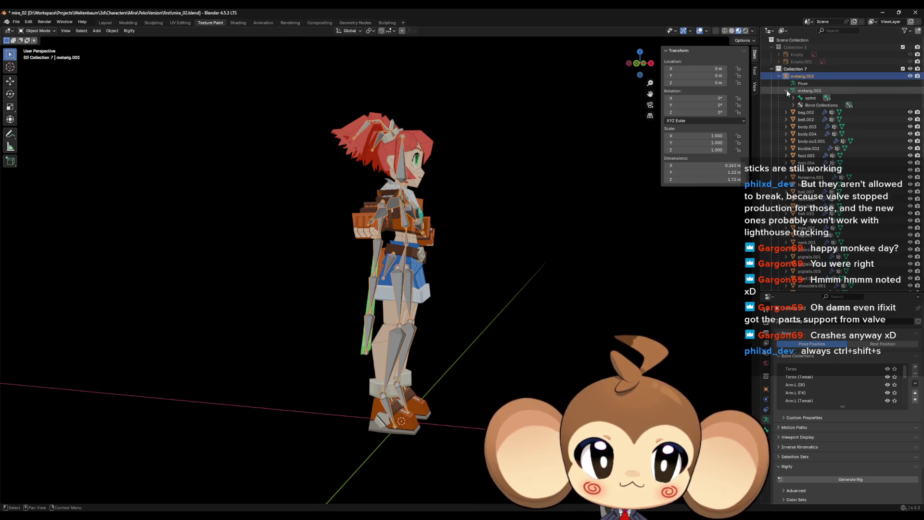
click(793, 98)
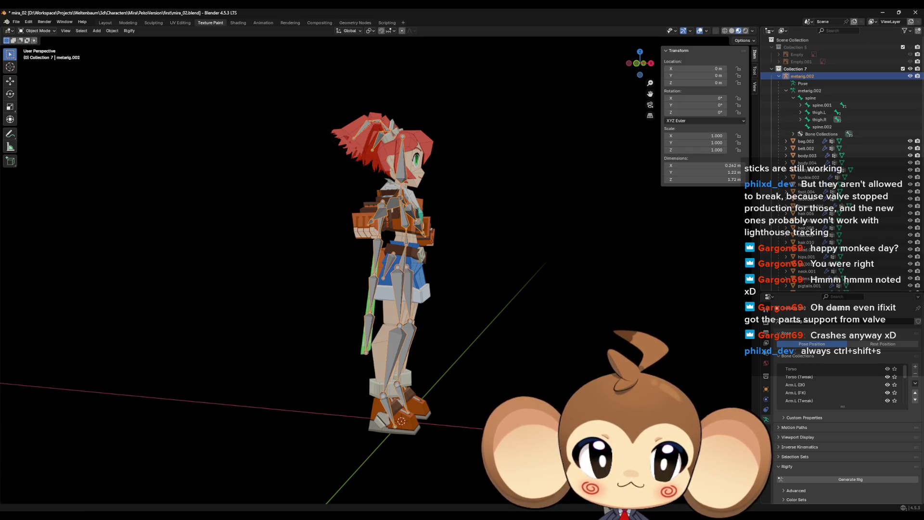
click(916, 13)
click(485, 274)
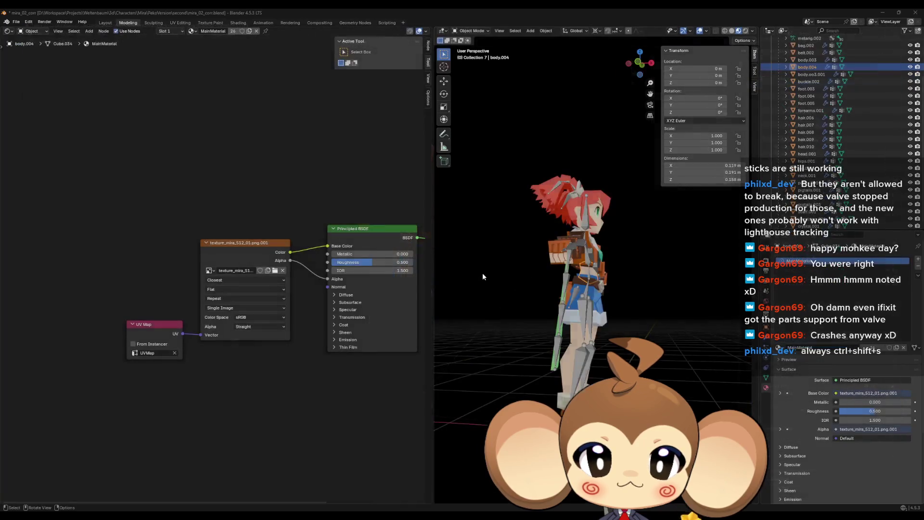
Expand metarig.002's bones from spine through spine.003 down to thigh.L and shin.L
drag(475, 281, 512, 278)
scroll(809, 133, up, 3)
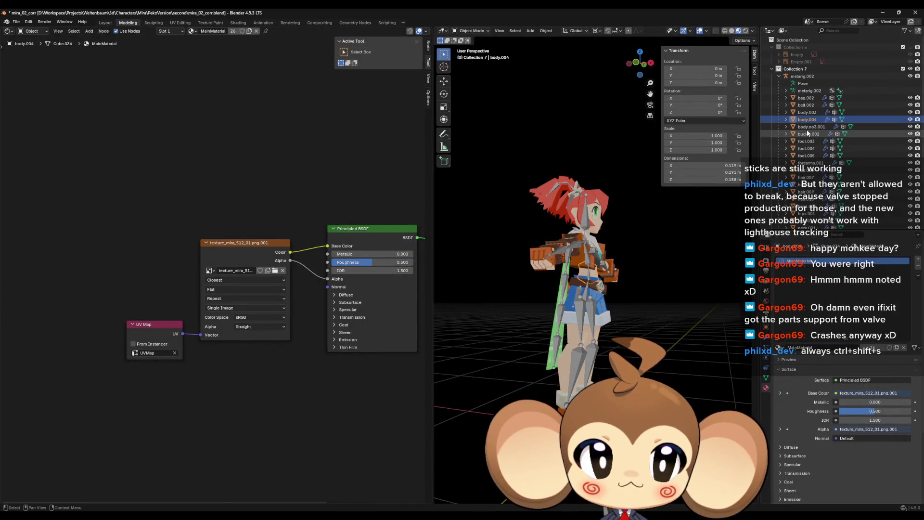
click(785, 90)
click(793, 98)
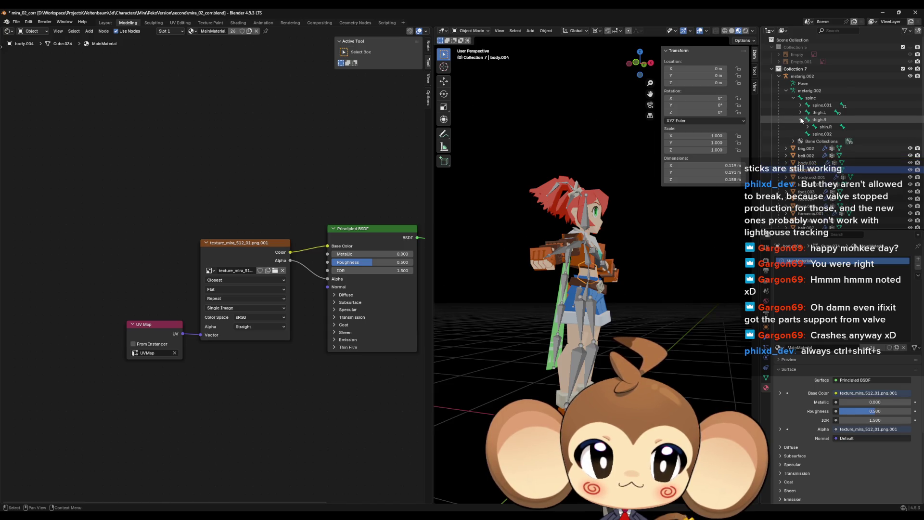
click(801, 105)
click(813, 112)
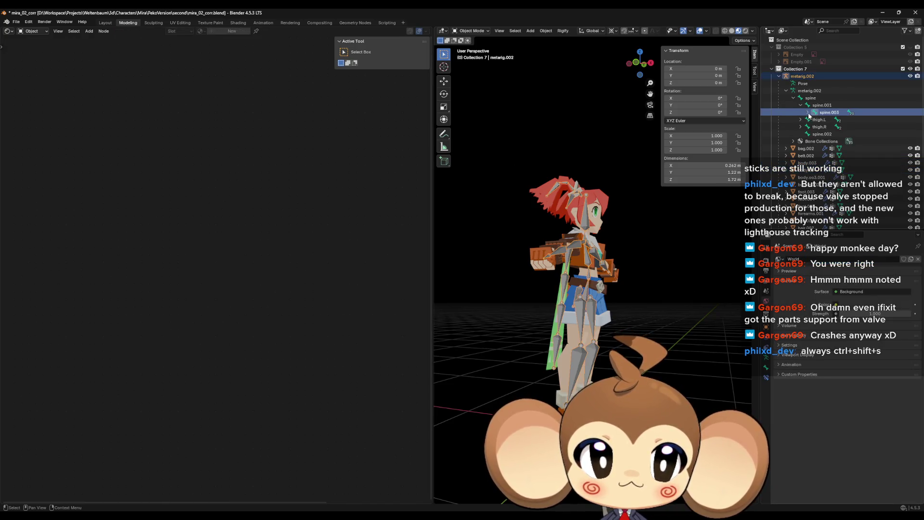
click(808, 113)
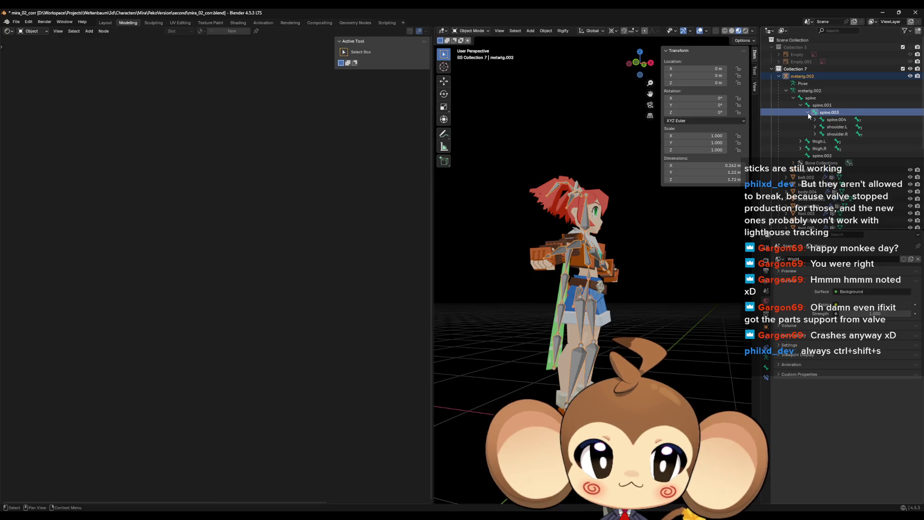
click(801, 142)
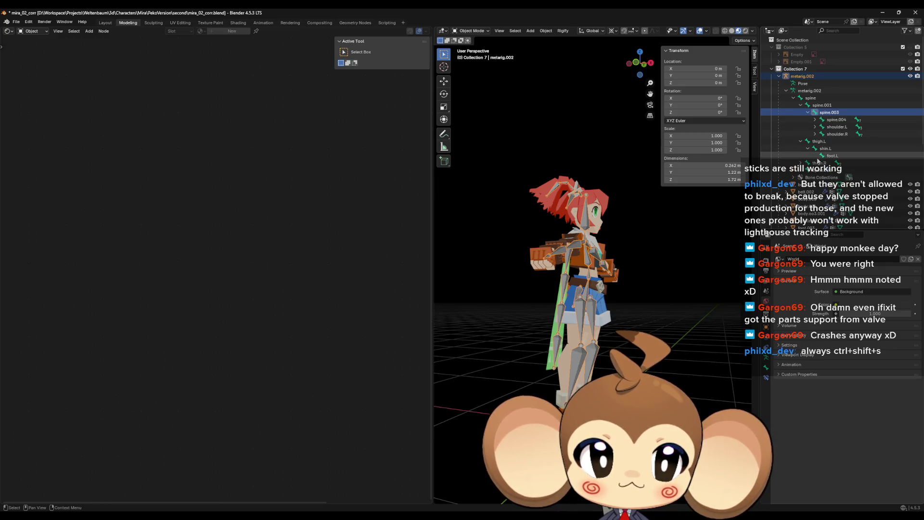
Orbit the character, then return to Unreal's Mira_V2_CtrlRig editor
mouse_move(641, 219)
mouse_down()
mouse_move(498, 209)
mouse_move(651, 215)
mouse_move(648, 244)
mouse_move(579, 236)
mouse_move(657, 238)
mouse_up()
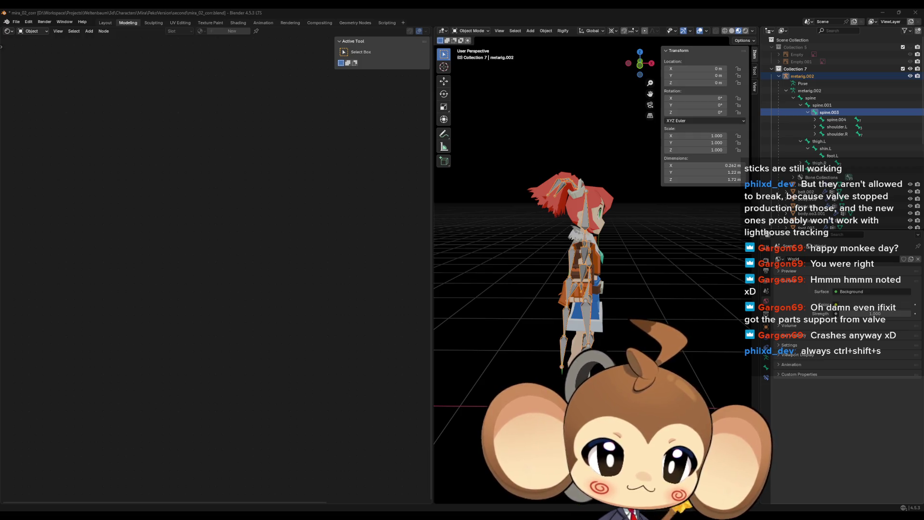
mouse_move(447, 488)
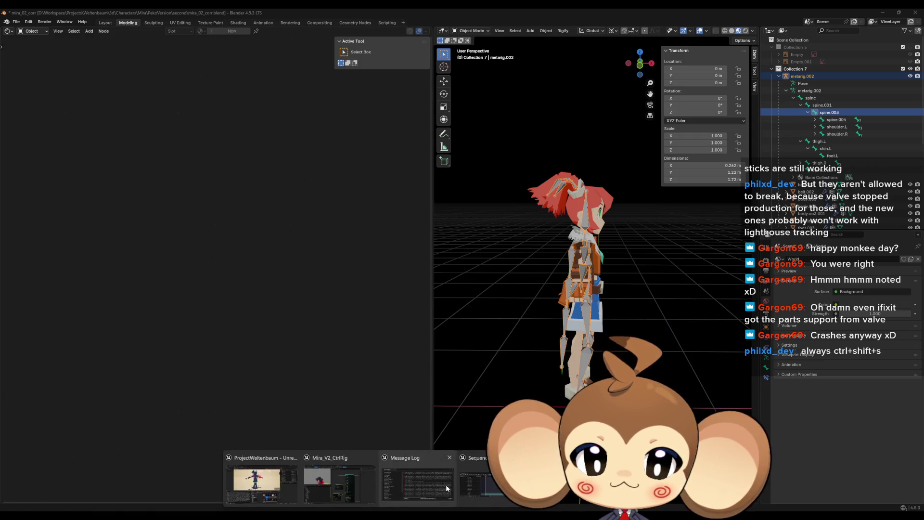
click(339, 484)
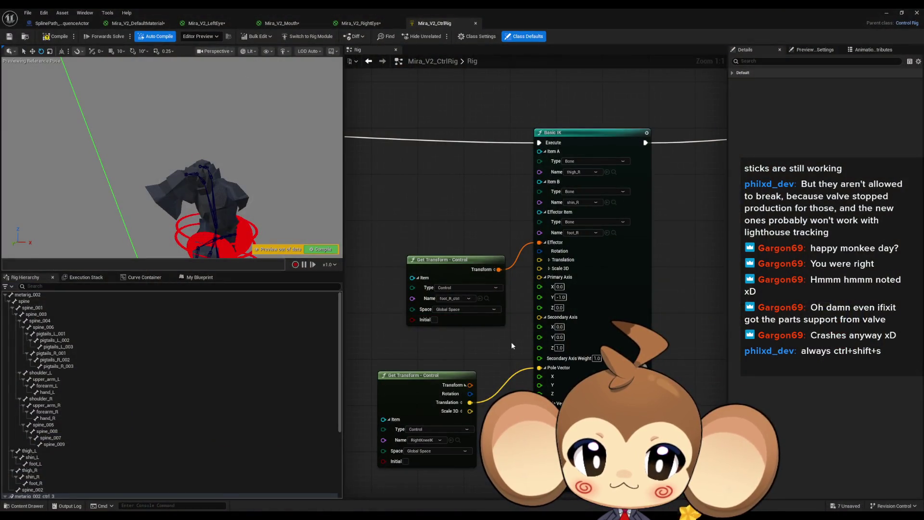
Connect the Set Transform - Bone exec output to the right leg Basic IK's Execute pin
drag(448, 363, 475, 324)
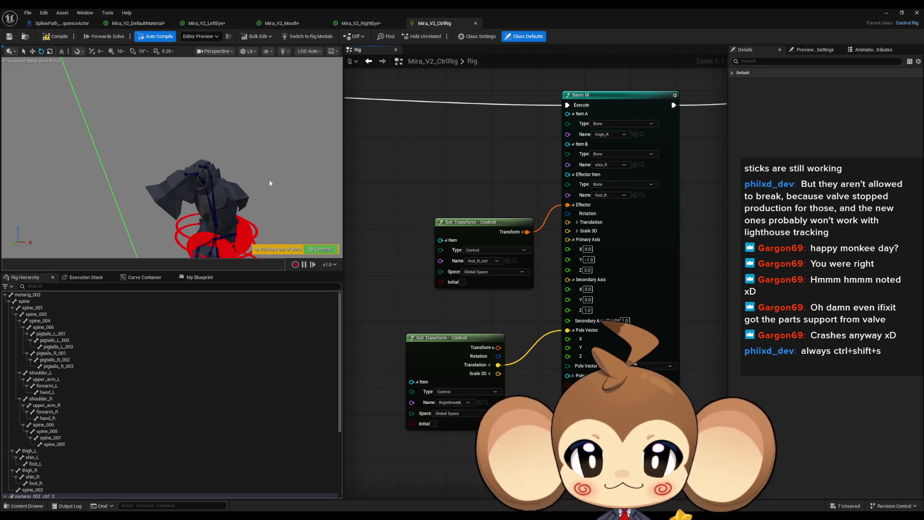
drag(270, 182, 264, 186)
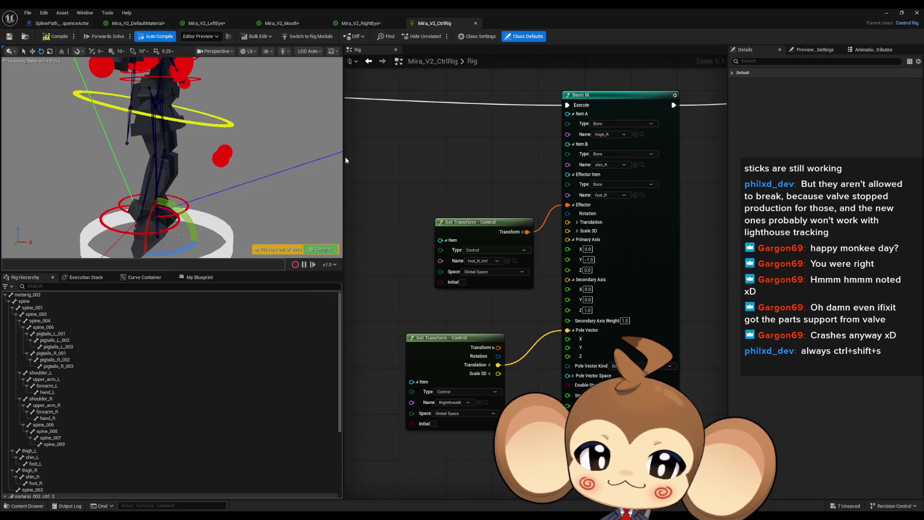
scroll(525, 213, down, 6)
scroll(508, 212, up, 3)
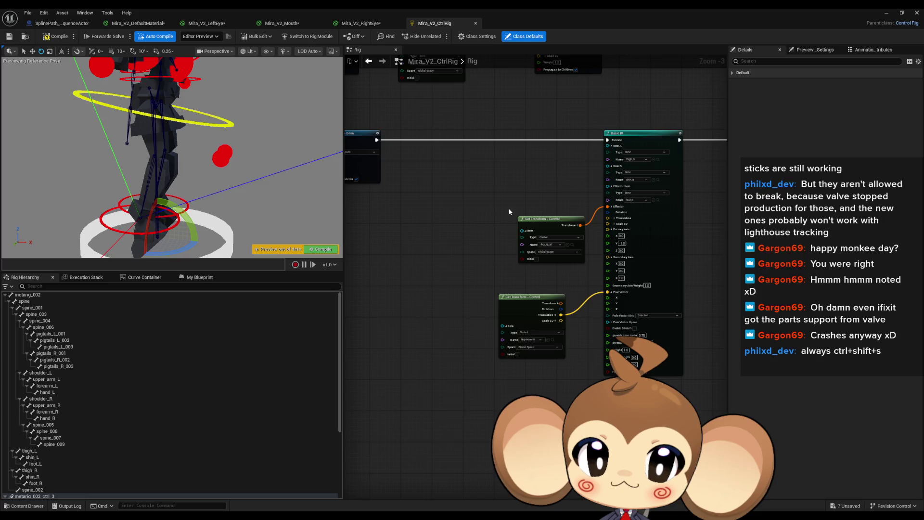
scroll(509, 207, down, 4)
scroll(463, 223, up, 2)
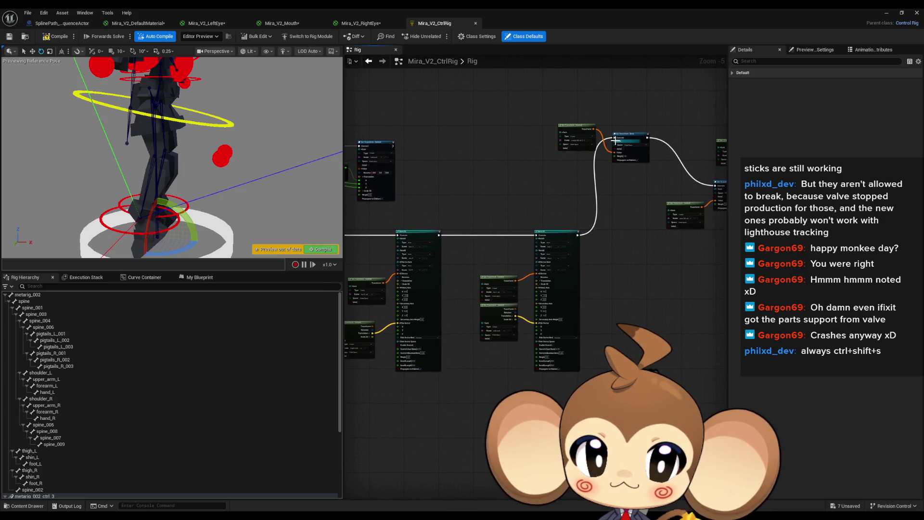
mouse_move(616, 139)
mouse_down()
mouse_move(477, 193)
mouse_move(461, 239)
mouse_move(445, 236)
mouse_up()
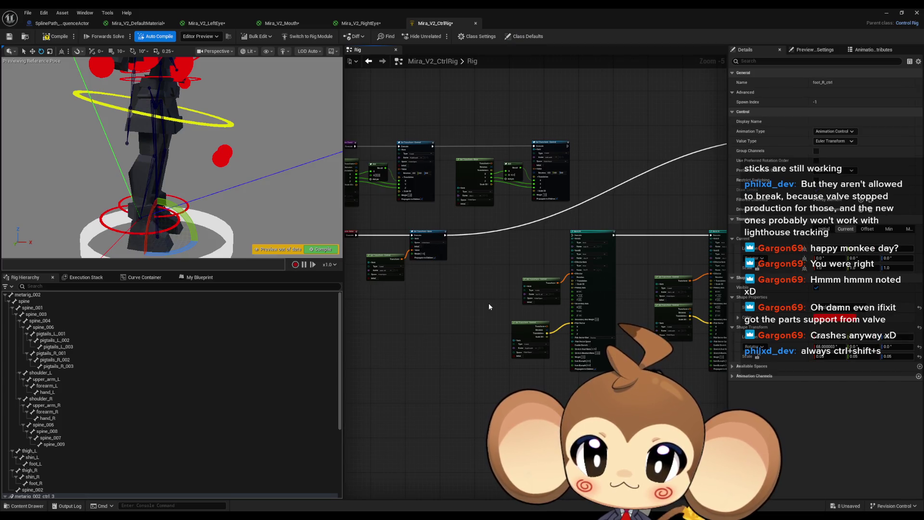
scroll(489, 306, up, 2)
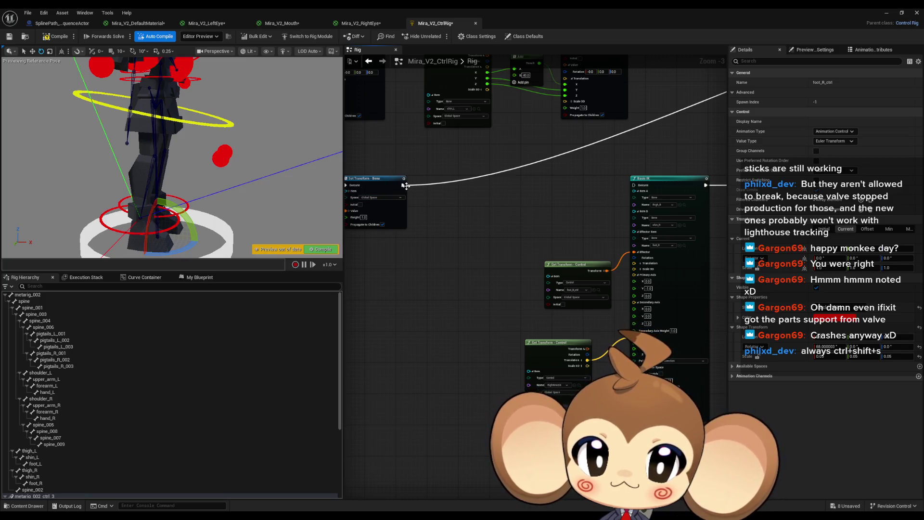
drag(403, 184, 634, 187)
scroll(546, 288, up, 3)
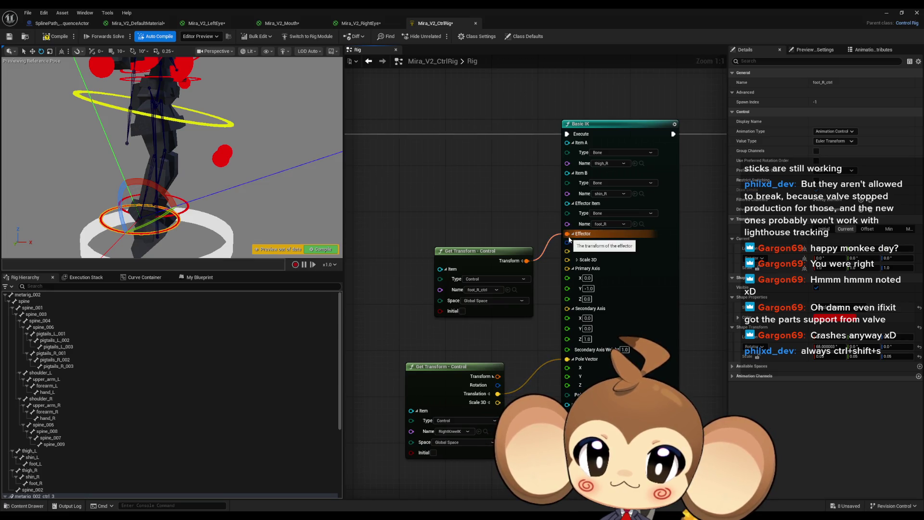
alt+click(567, 235)
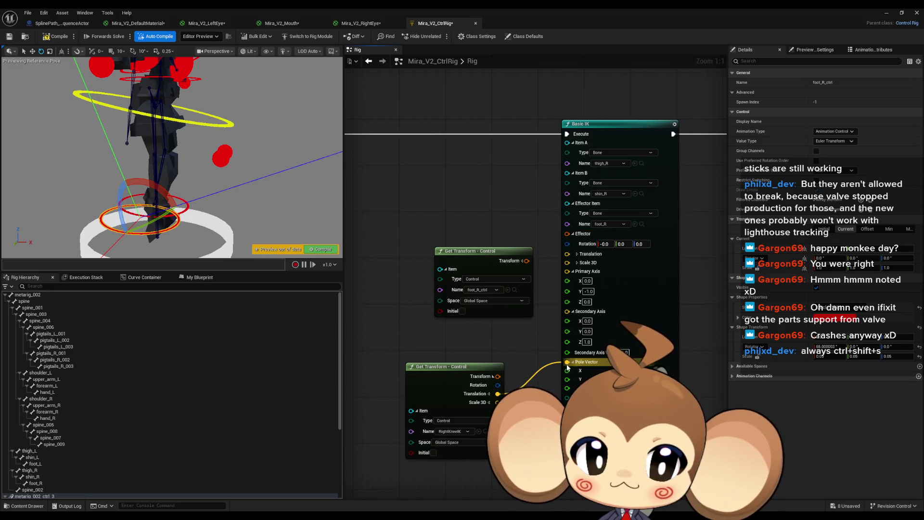
mouse_move(193, 159)
mouse_down()
mouse_move(173, 166)
mouse_move(175, 222)
mouse_up()
drag(193, 168, 193, 145)
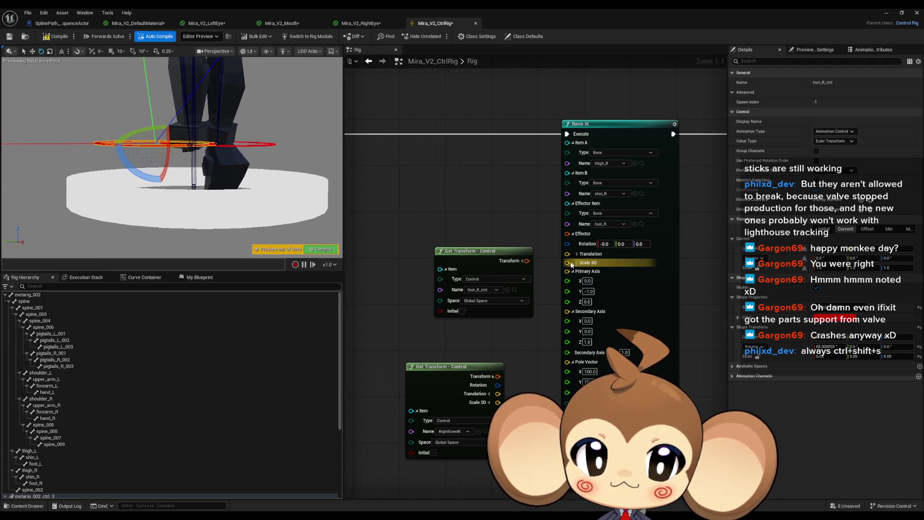
mouse_move(526, 260)
mouse_down()
mouse_move(562, 260)
mouse_move(568, 234)
mouse_up()
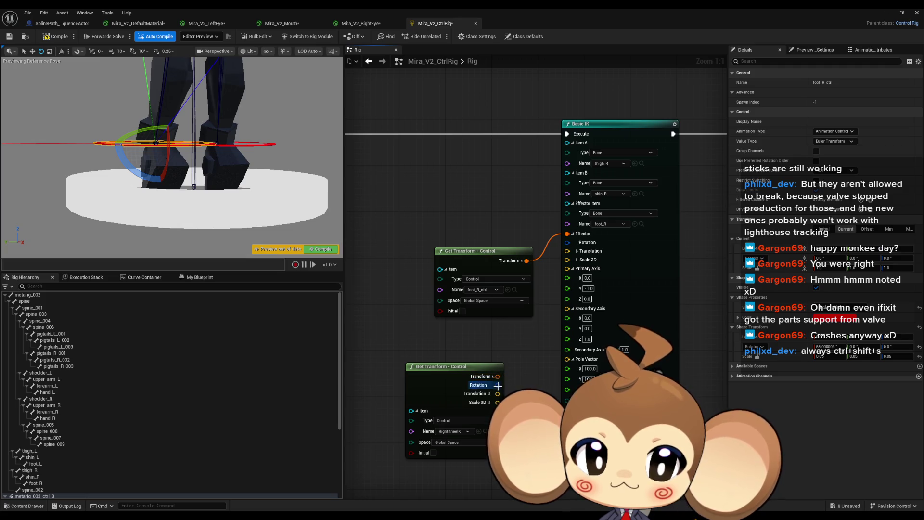
drag(498, 394, 568, 362)
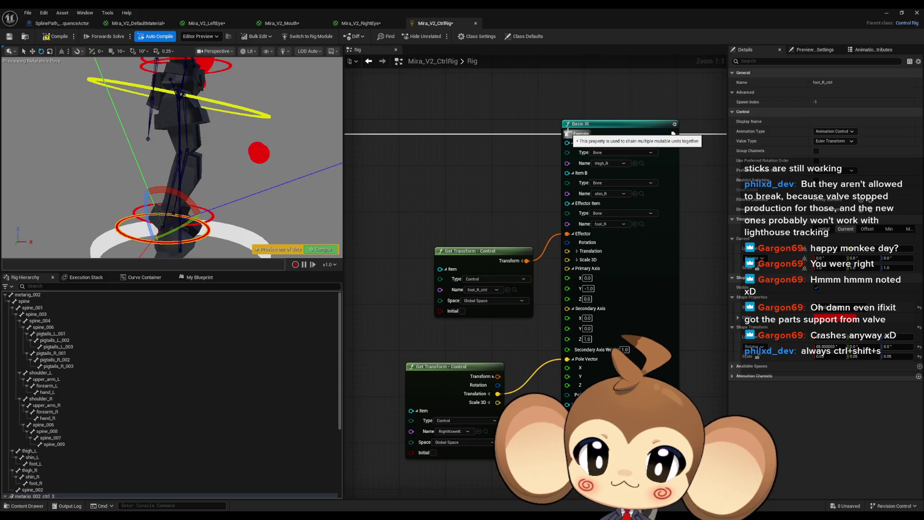
alt+click(567, 134)
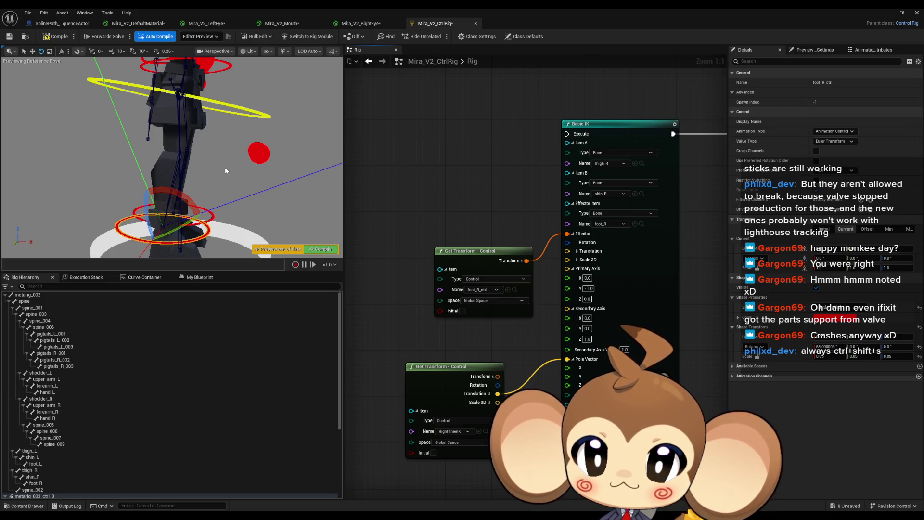
scroll(631, 189, down, 2)
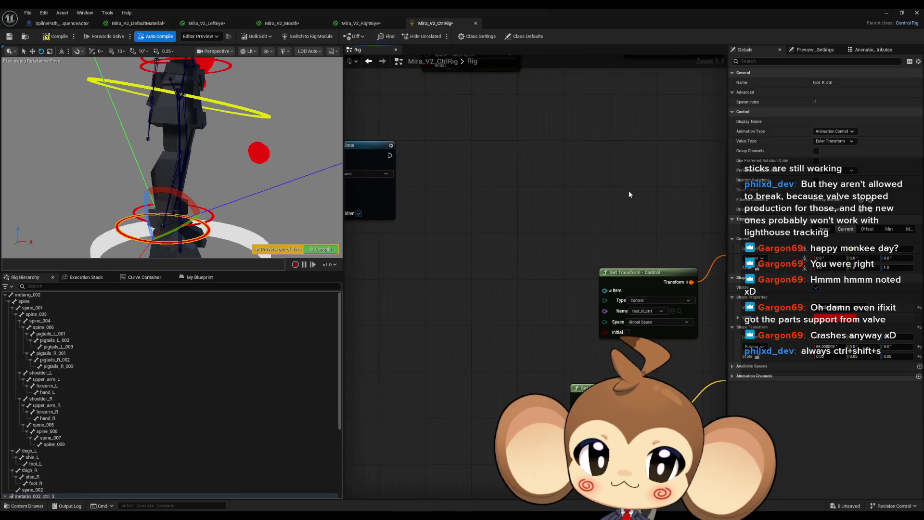
drag(661, 178, 684, 170)
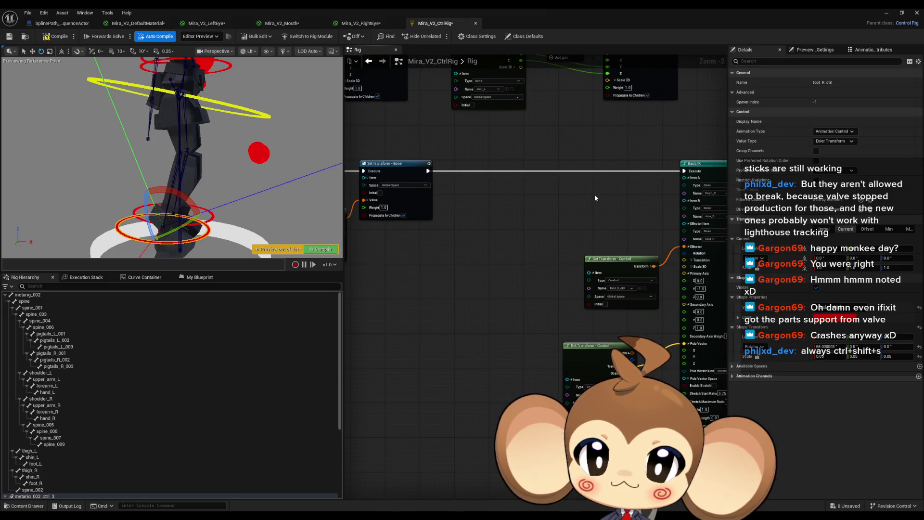
scroll(548, 217, up, 2)
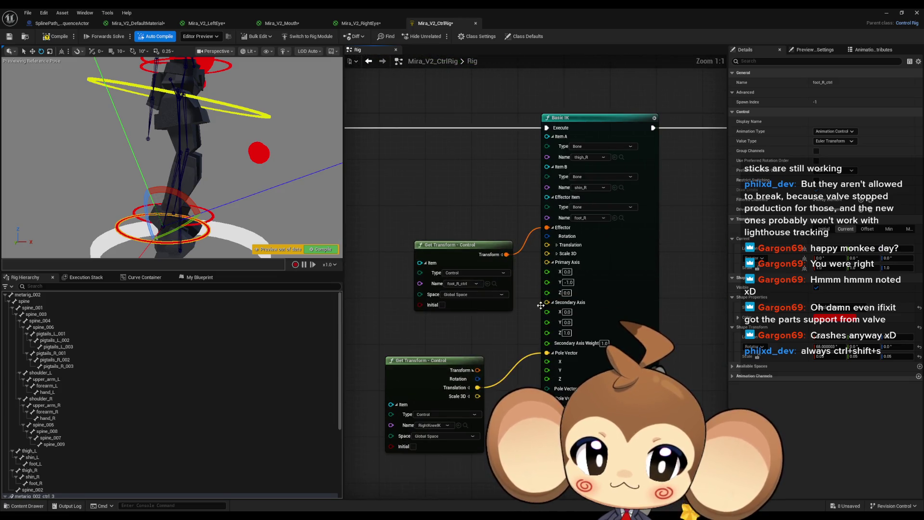
Try Basic IK Primary Axis X at -1, then set it back to 0
click(569, 283)
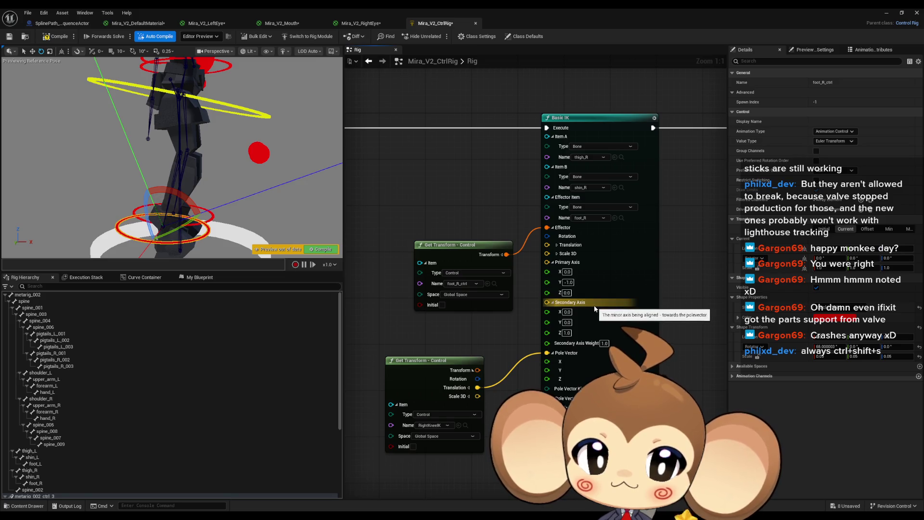
click(566, 272)
text(-1)
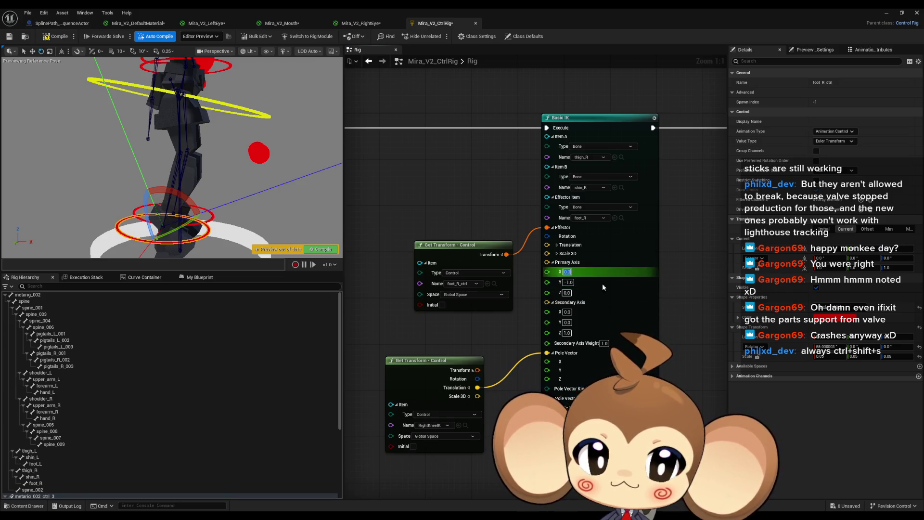
key(Return)
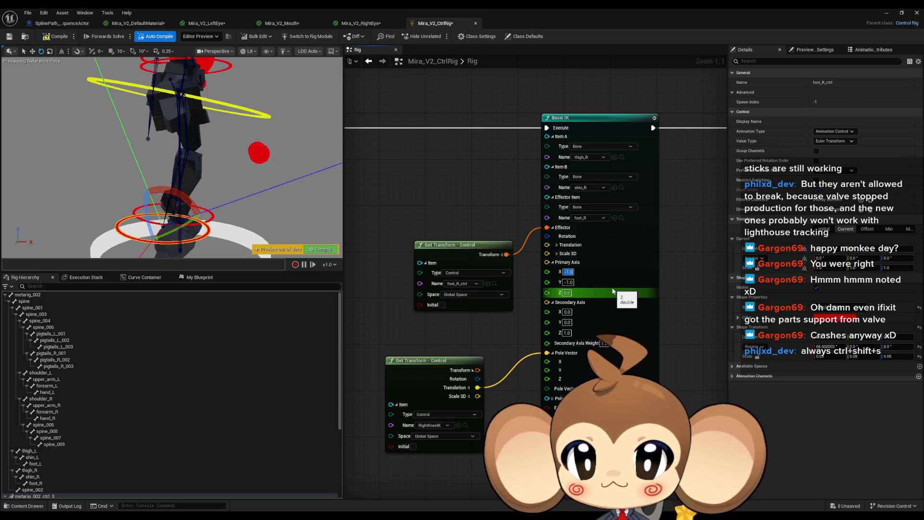
text(0)
key(Return)
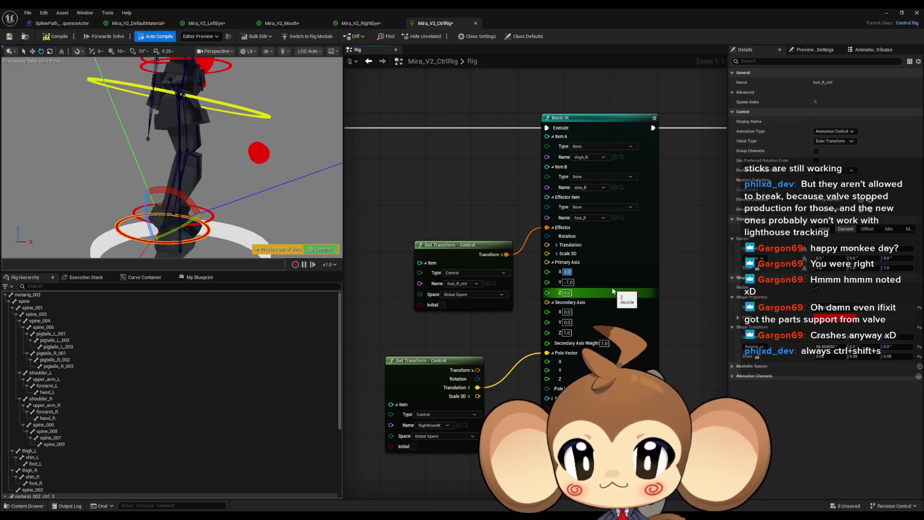
scroll(172, 157, up, 3)
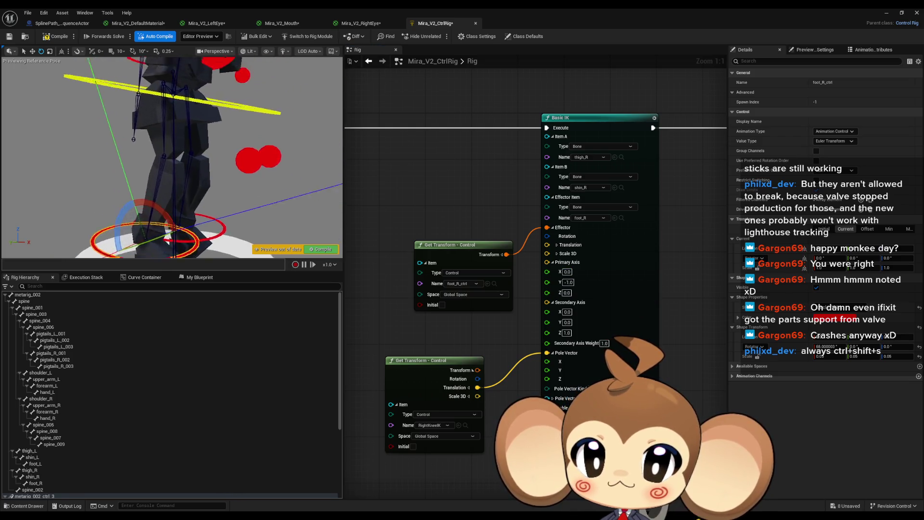
drag(173, 157, 163, 162)
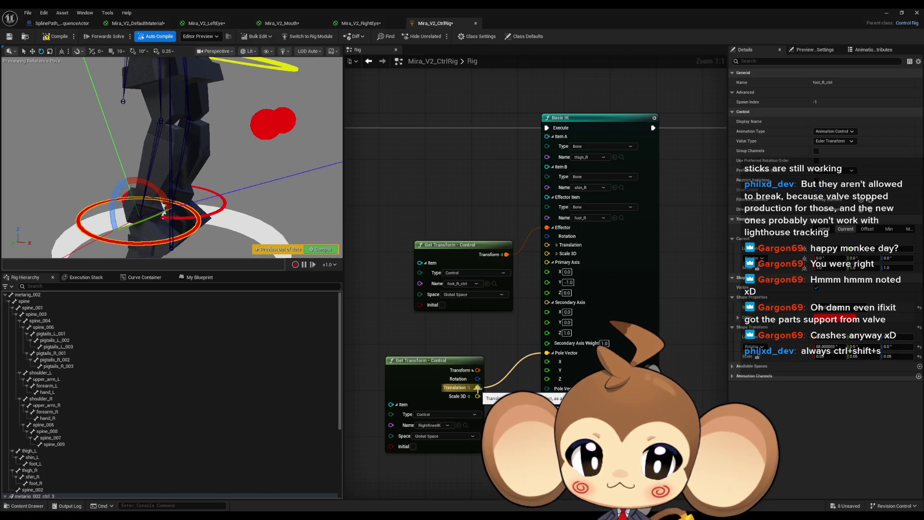
Break the RightKneeIK wire to Pole Vector, set Pole Vector X to -100, and unhook the Effector
alt+click(477, 387)
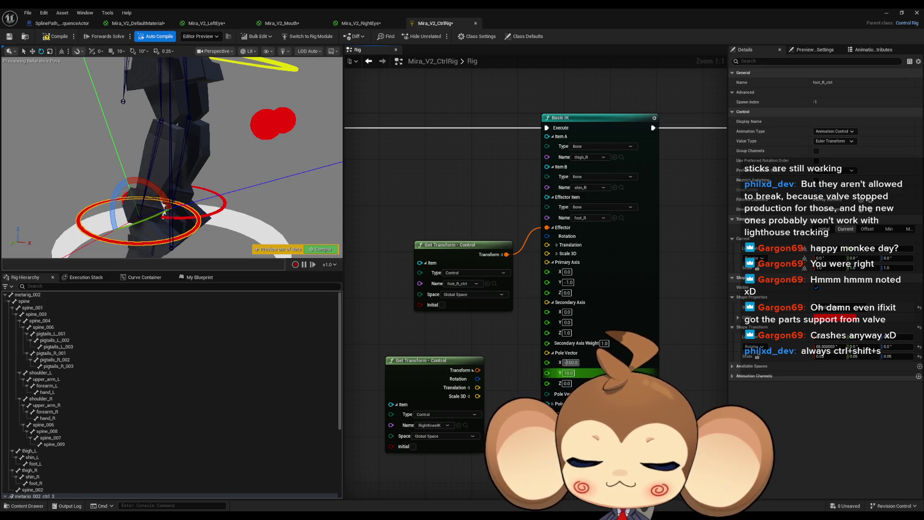
key(Return)
mouse_move(213, 186)
mouse_down()
mouse_move(202, 205)
mouse_move(214, 167)
mouse_up()
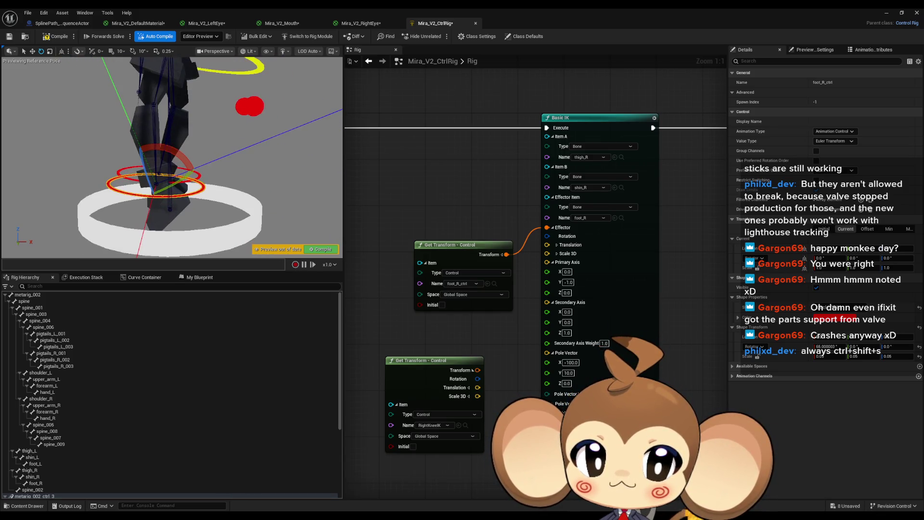
alt+click(548, 227)
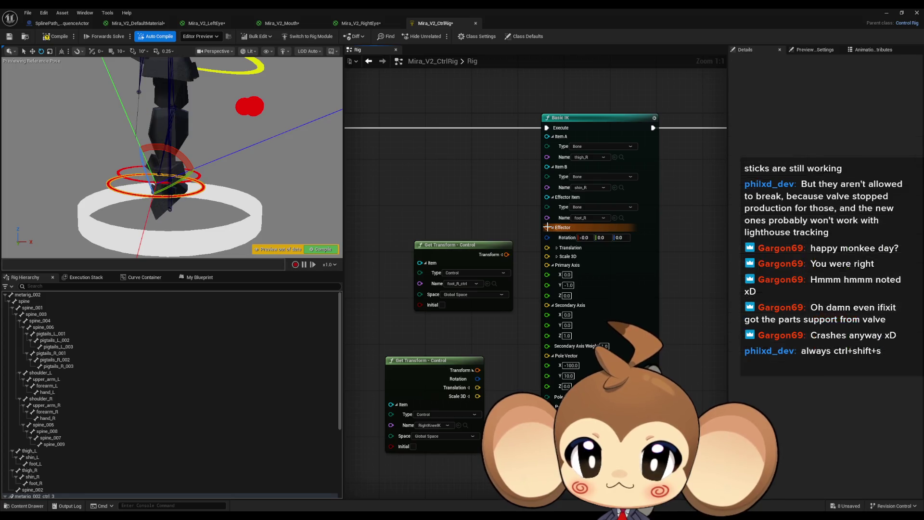
drag(192, 158, 195, 153)
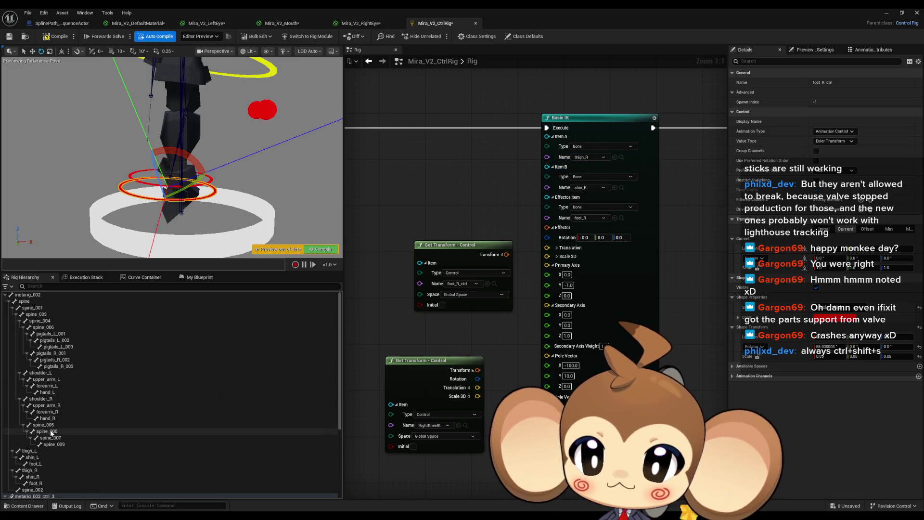
scroll(50, 447, down, 3)
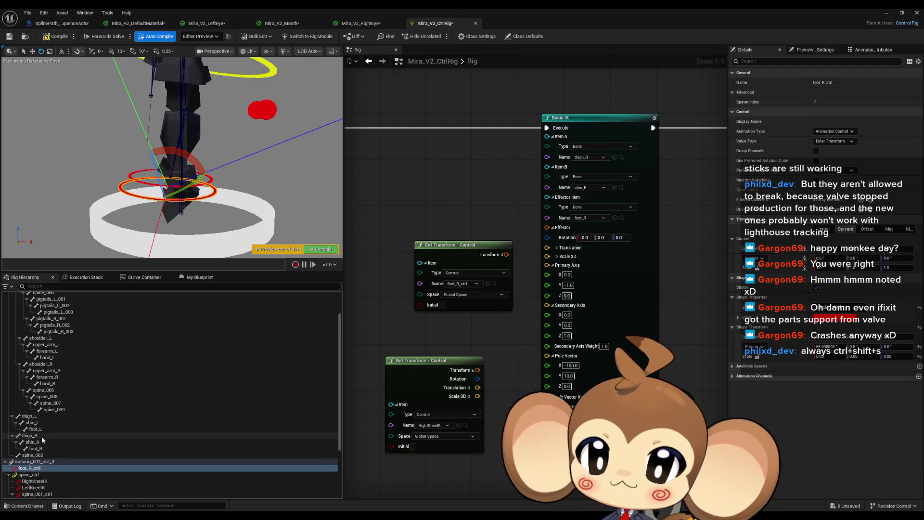
click(41, 436)
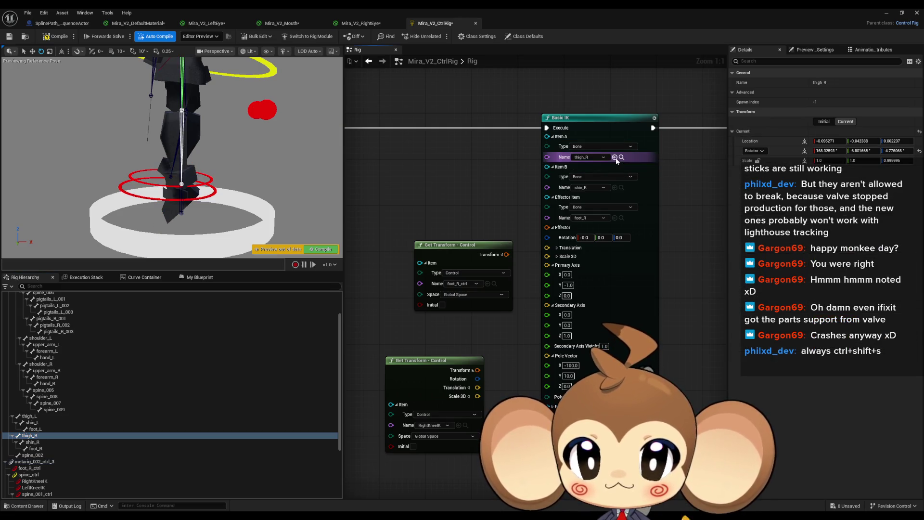
click(38, 442)
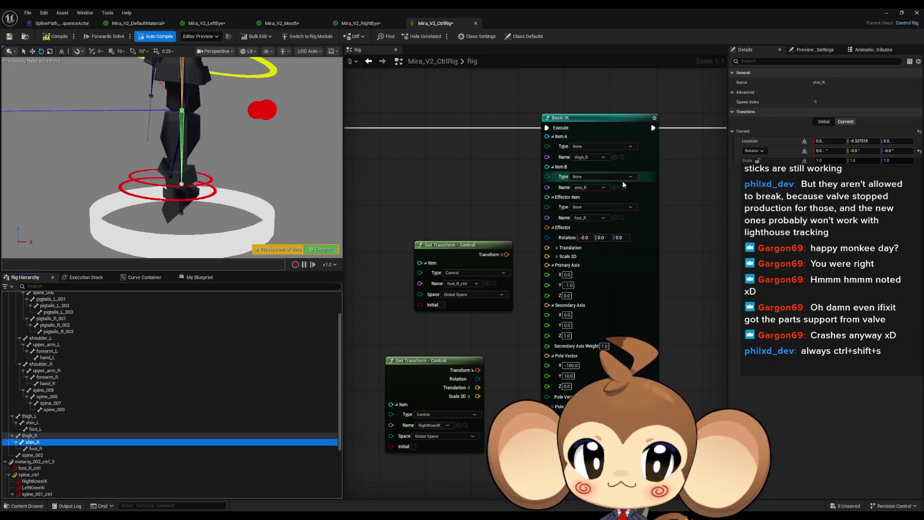
click(35, 450)
click(614, 218)
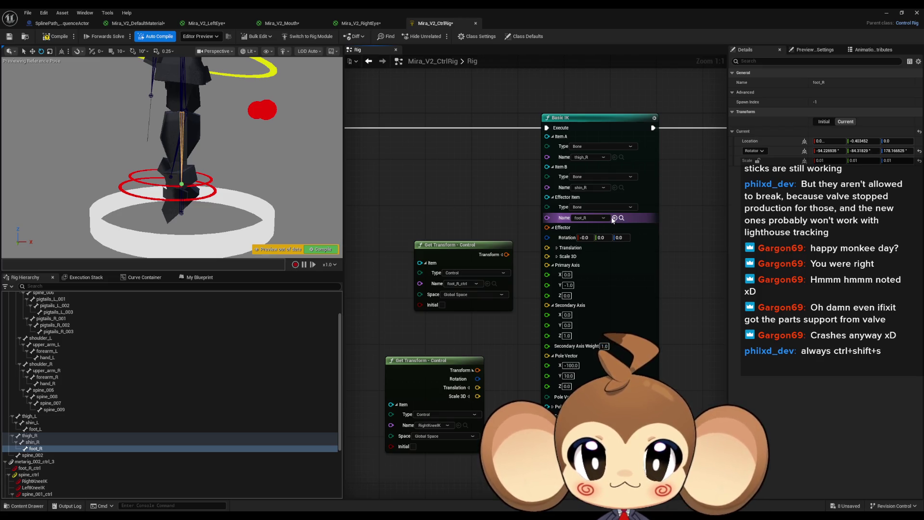
scroll(173, 158, up, 5)
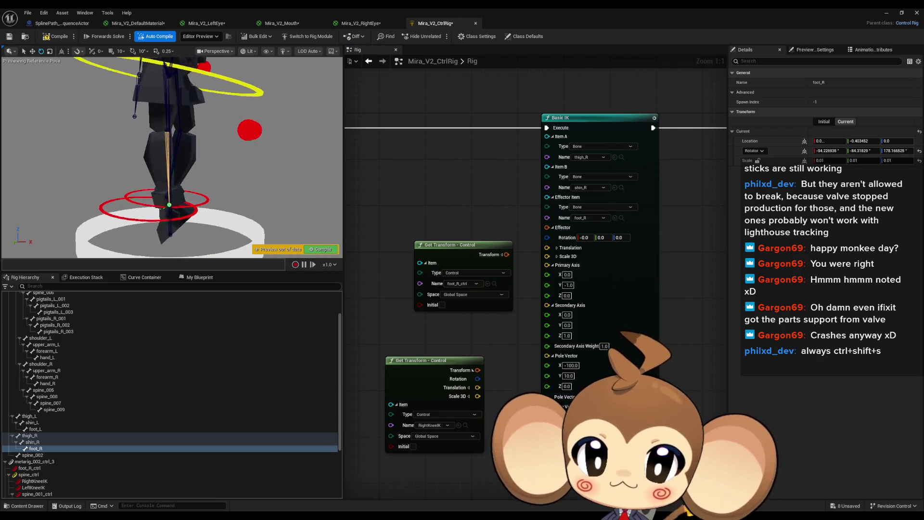
drag(174, 159, 261, 206)
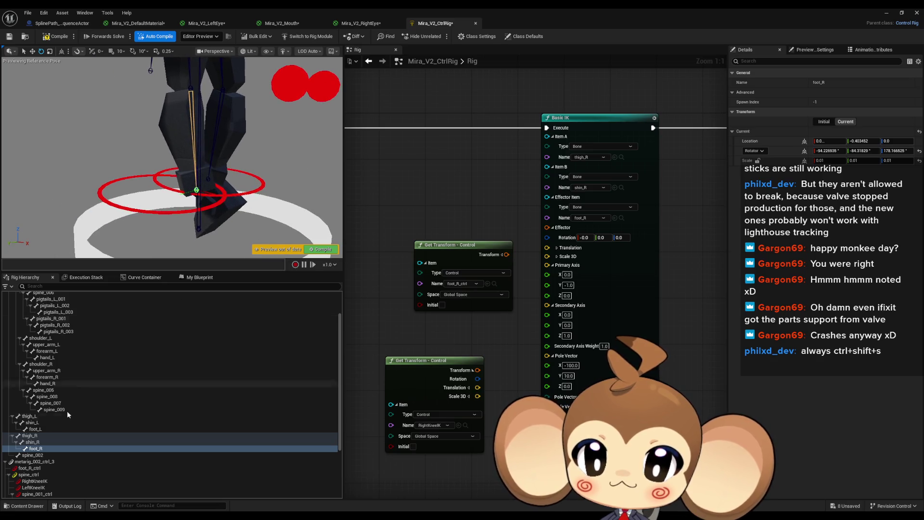
click(35, 436)
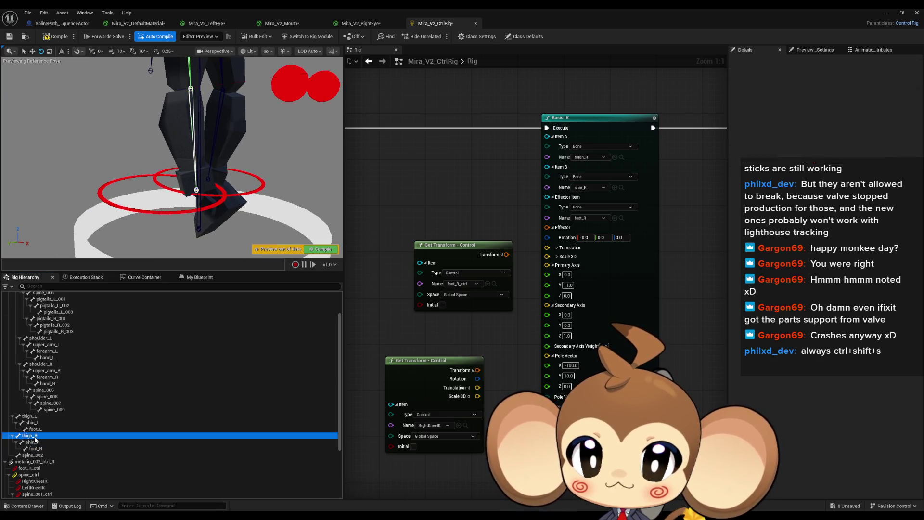
click(36, 448)
mouse_move(159, 202)
mouse_down()
mouse_move(173, 130)
mouse_move(135, 126)
mouse_move(135, 109)
mouse_move(125, 109)
mouse_up()
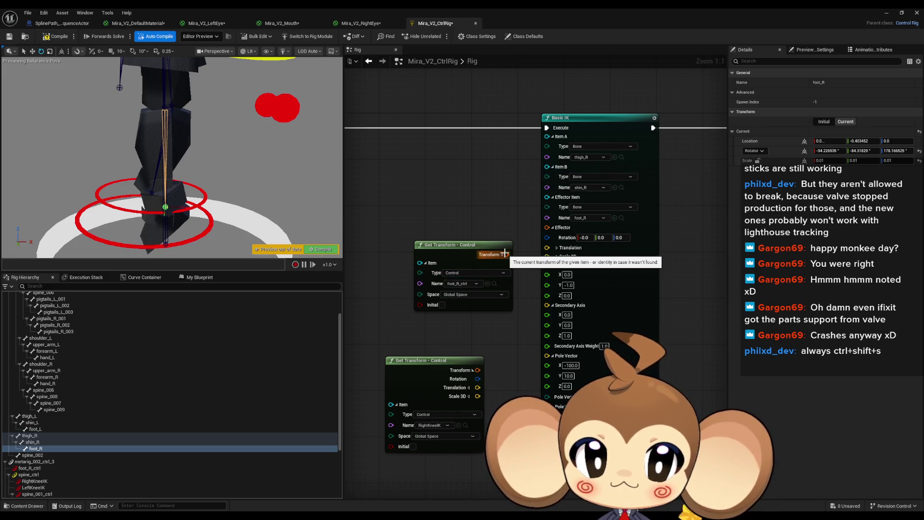
drag(504, 254, 548, 226)
scroll(318, 204, down, 4)
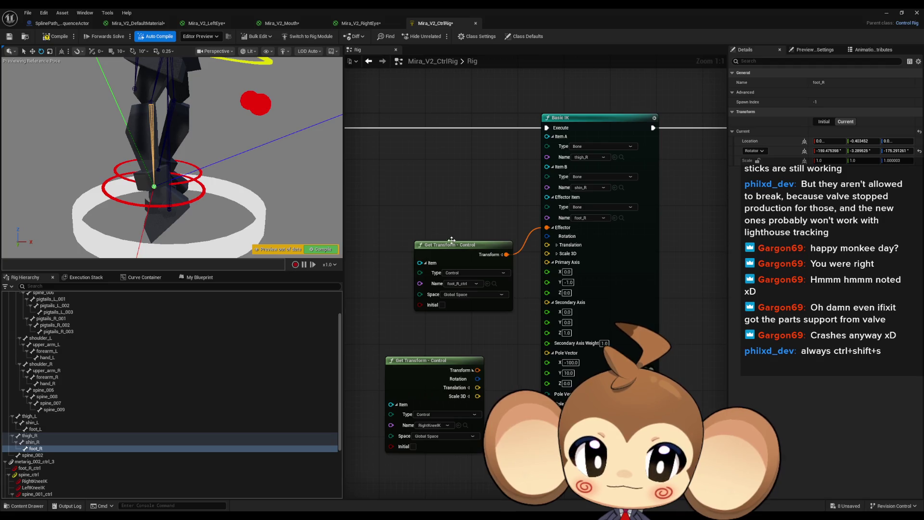
click(191, 198)
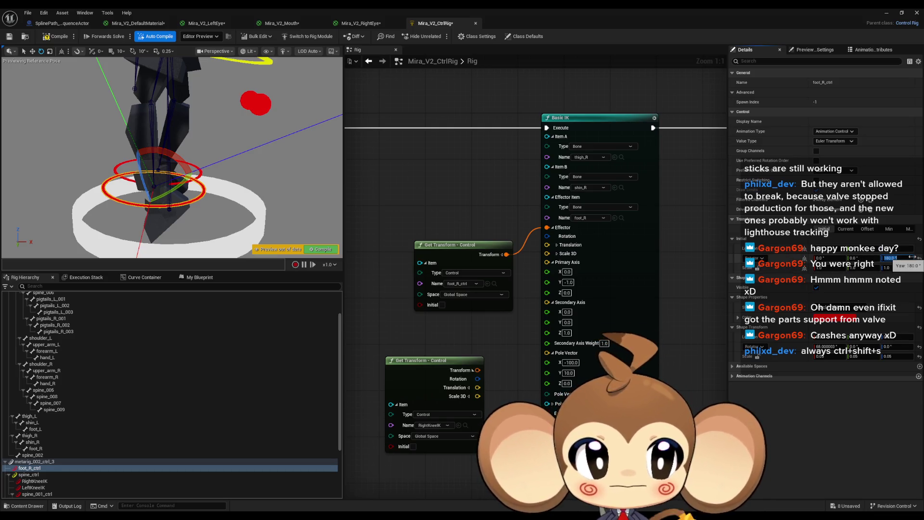
Compile the control rig, then rotate foot_R_ctrl to check that the right leg follows through Basic IK
click(59, 39)
key(f)
drag(173, 158, 174, 159)
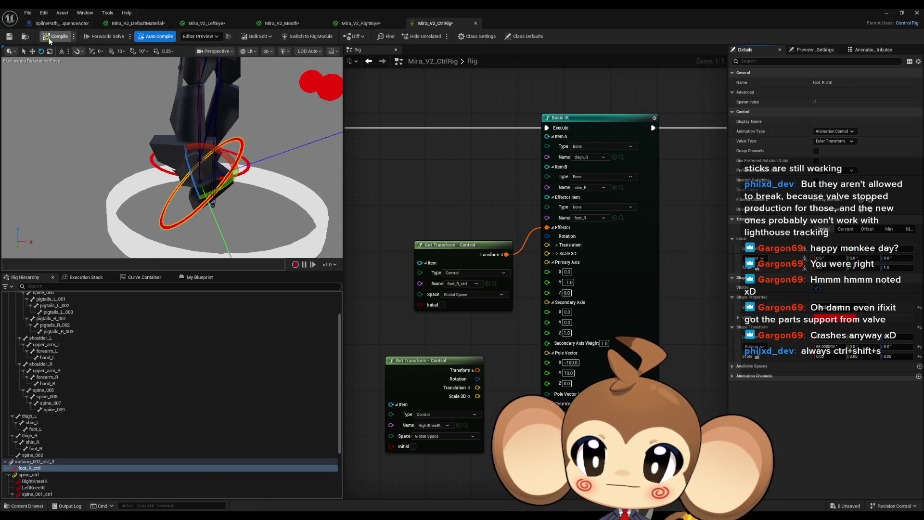
drag(192, 102, 191, 102)
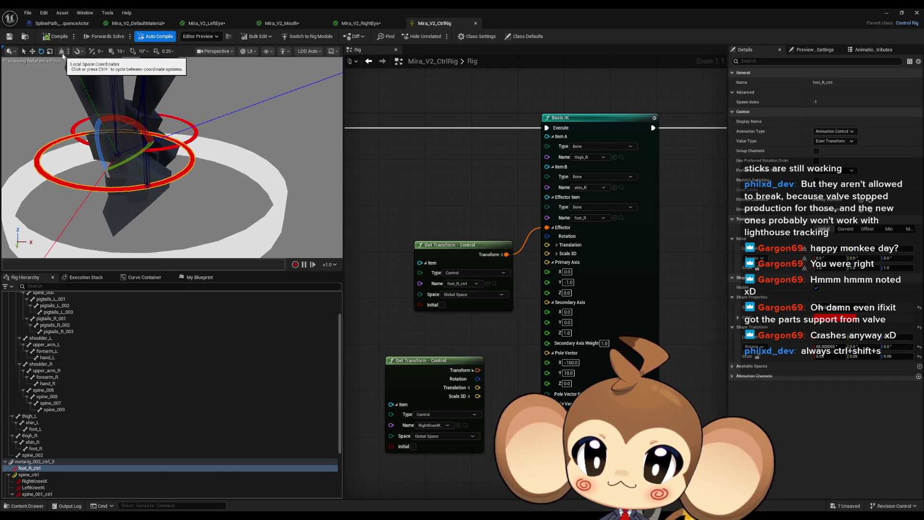
mouse_move(173, 159)
mouse_down()
mouse_move(161, 150)
mouse_move(211, 198)
mouse_up()
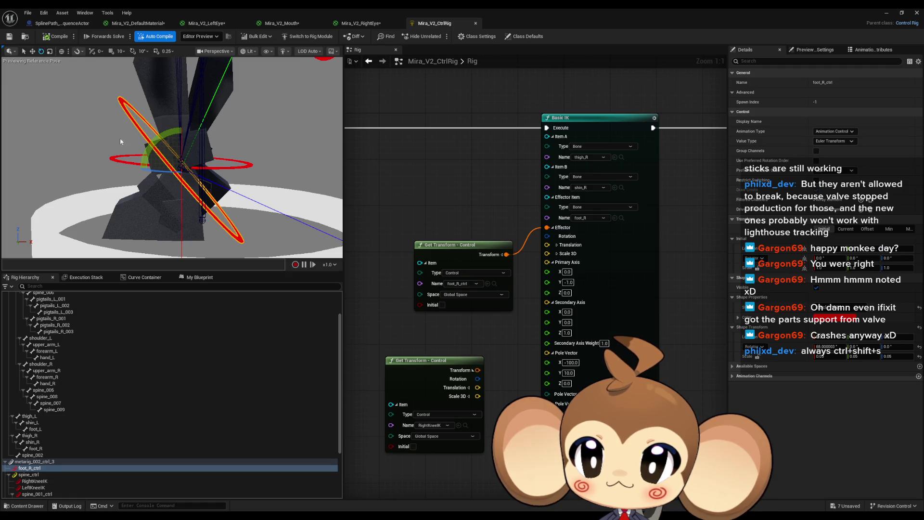
mouse_move(223, 166)
mouse_down()
mouse_move(159, 207)
mouse_move(211, 218)
mouse_move(168, 214)
mouse_up()
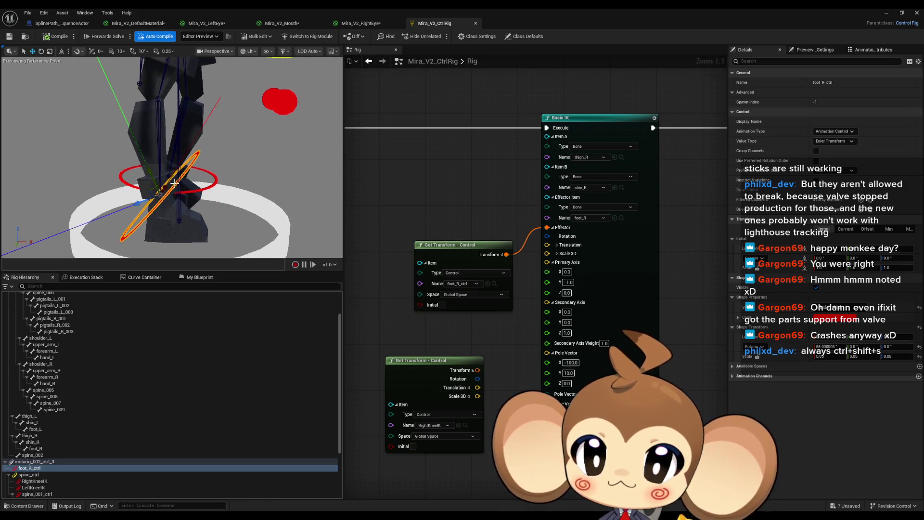
Switch the gizmo to world space, then set Pole Vector X to 100 and Primary Axis Y to 1
click(61, 52)
drag(152, 142, 152, 142)
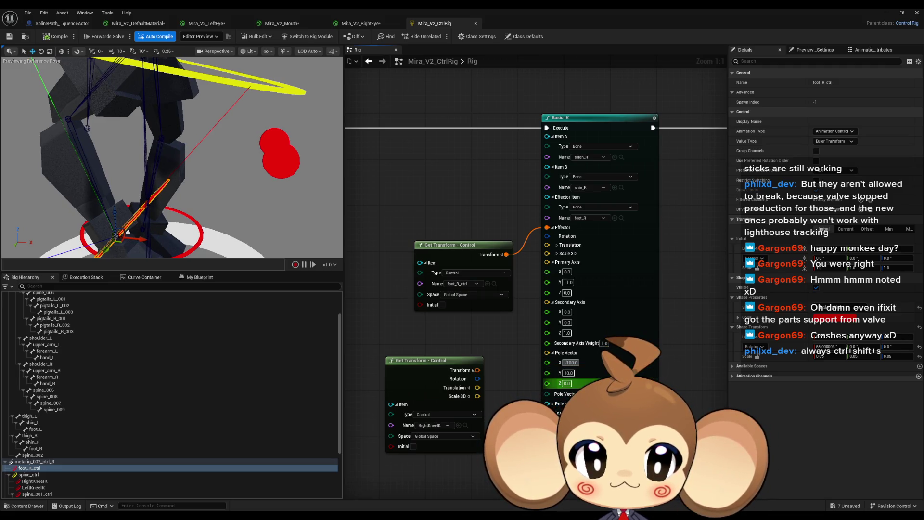
text(100)
key(Return)
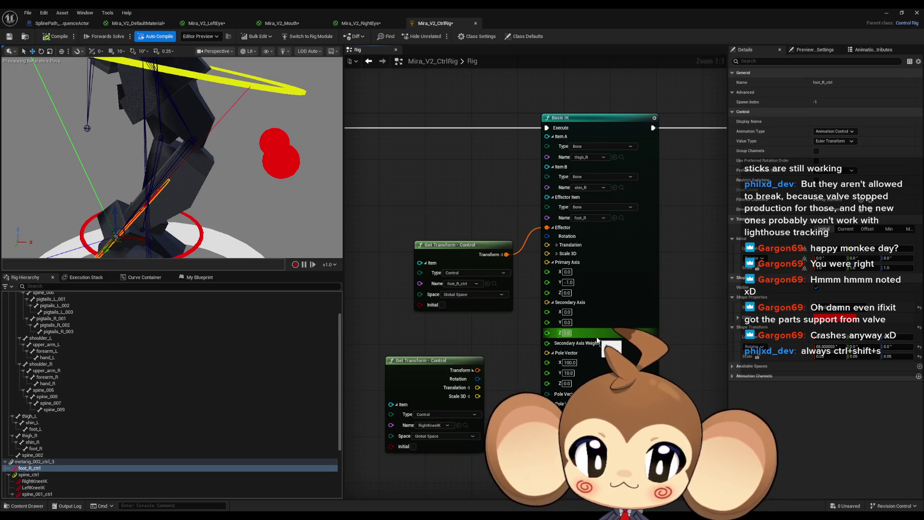
drag(258, 208, 132, 209)
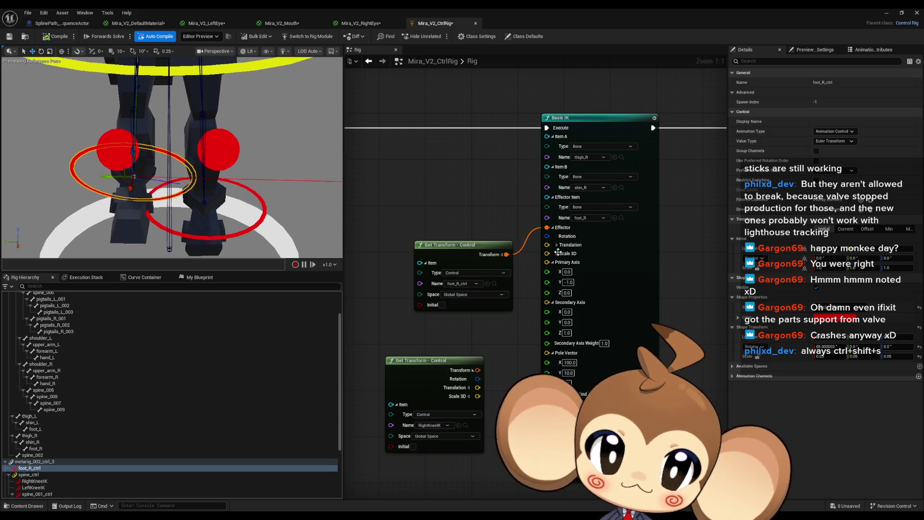
text(1)
key(Return)
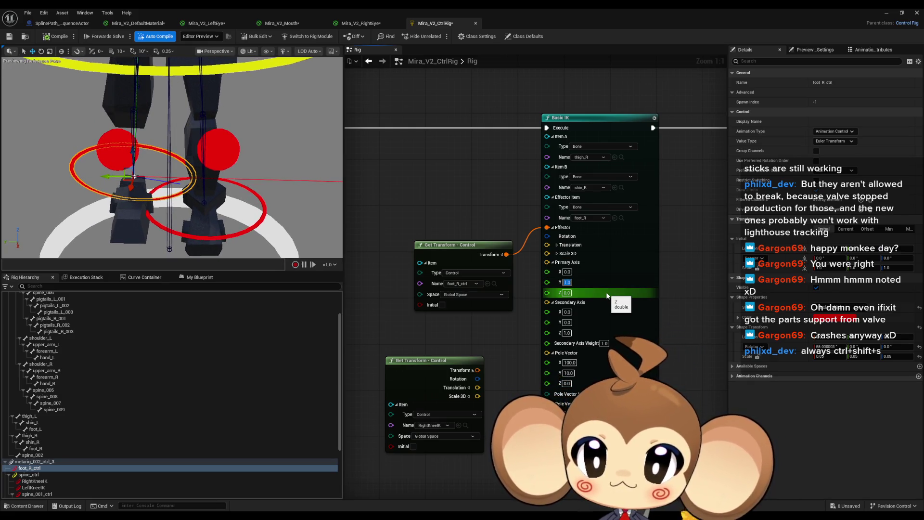
drag(136, 220, 113, 254)
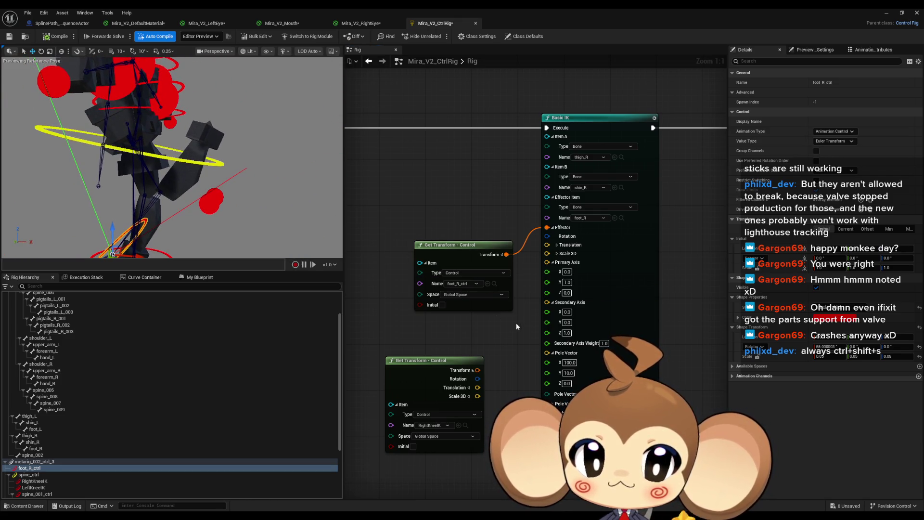
Try Secondary Axis Z at -1 and then 1, and set Primary Axis Y to 0
text(-1)
key(Return)
text(1)
key(Return)
scroll(188, 159, up, 3)
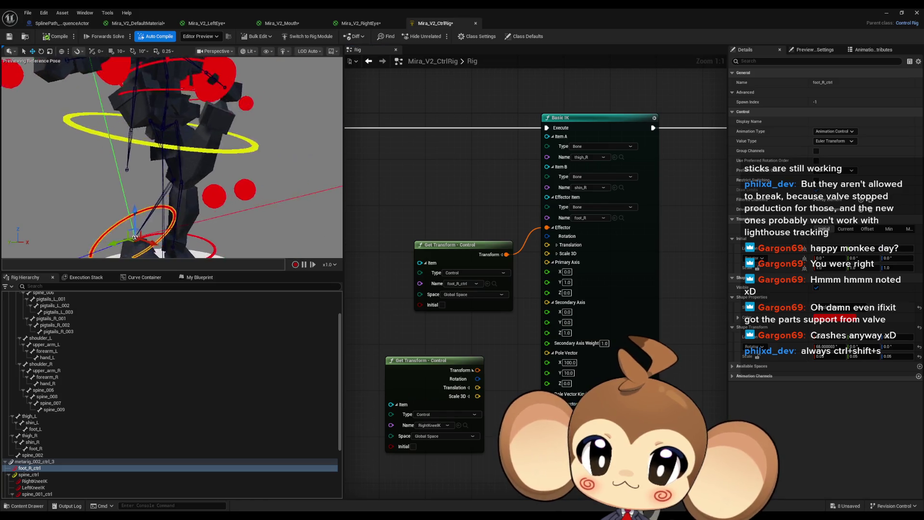
scroll(135, 237, up, 5)
scroll(148, 231, up, 1)
click(567, 282)
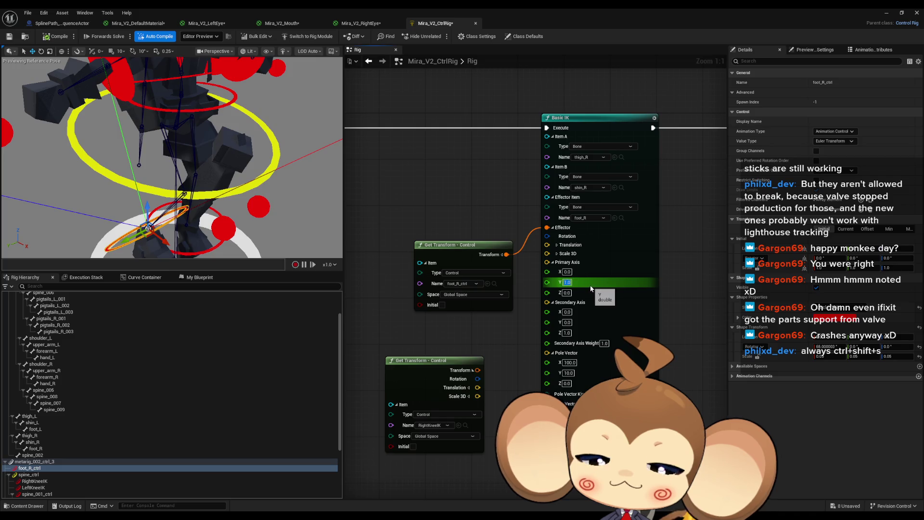
text(0)
key(Return)
Test Primary Axis X at 1 then back to 0, and Primary Axis Z at 1 then -1
click(567, 271)
text(1)
key(Return)
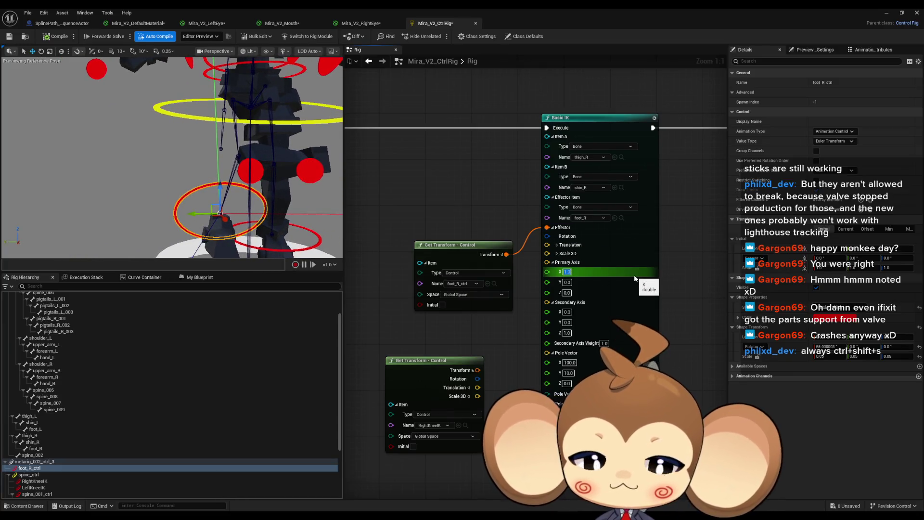
text(0)
key(Return)
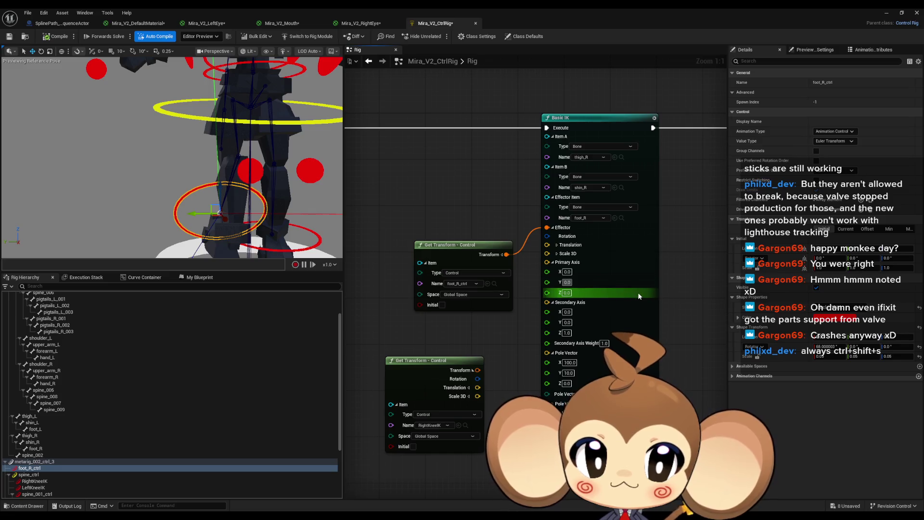
click(566, 293)
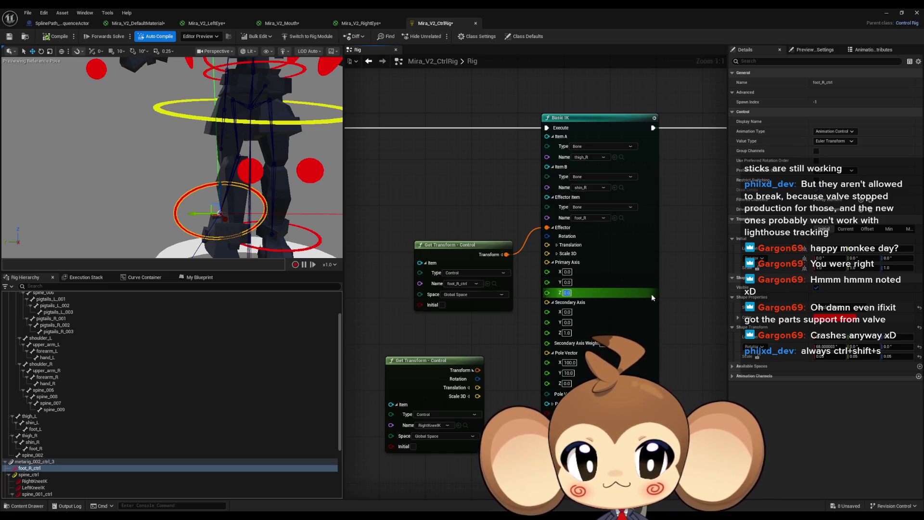
text(1)
key(Return)
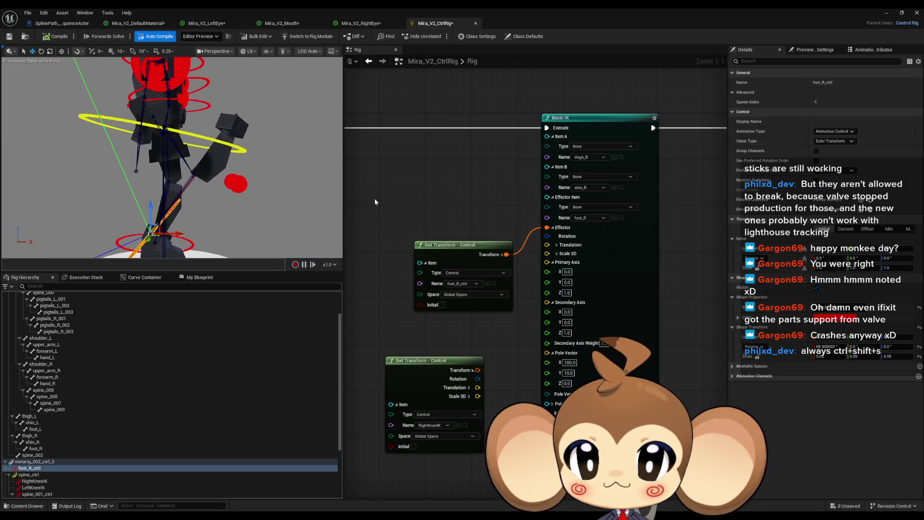
text(-1)
key(Return)
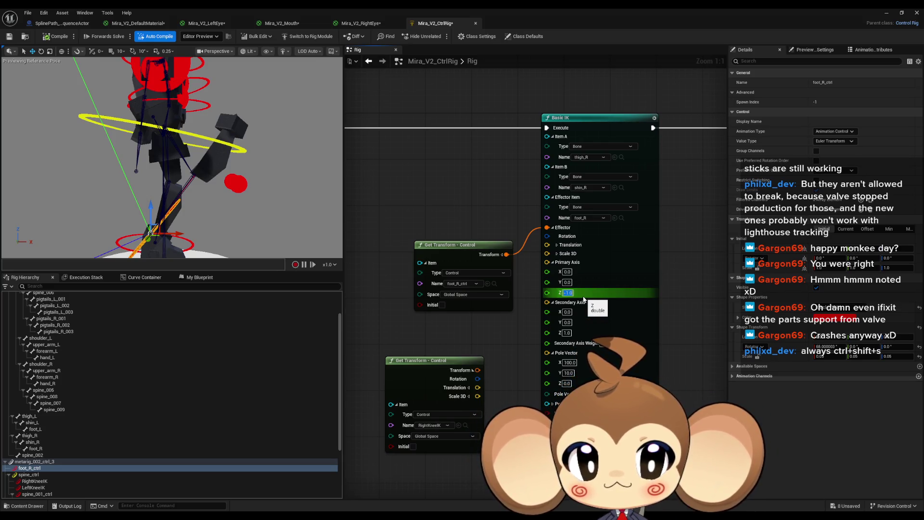
Zero Primary Axis Z, set Primary Axis Y to -1 and Secondary Axis Z to -1
text(0)
key(shift+Tab)
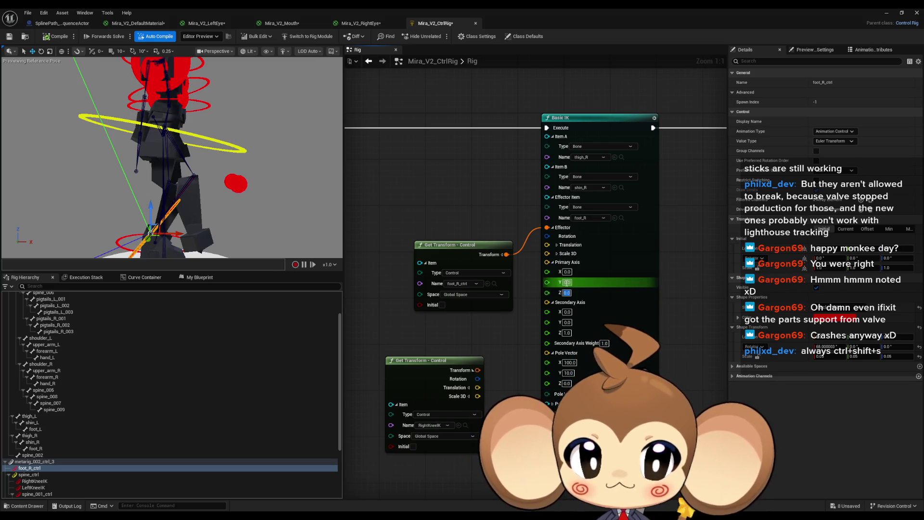
text(1)
key(Return)
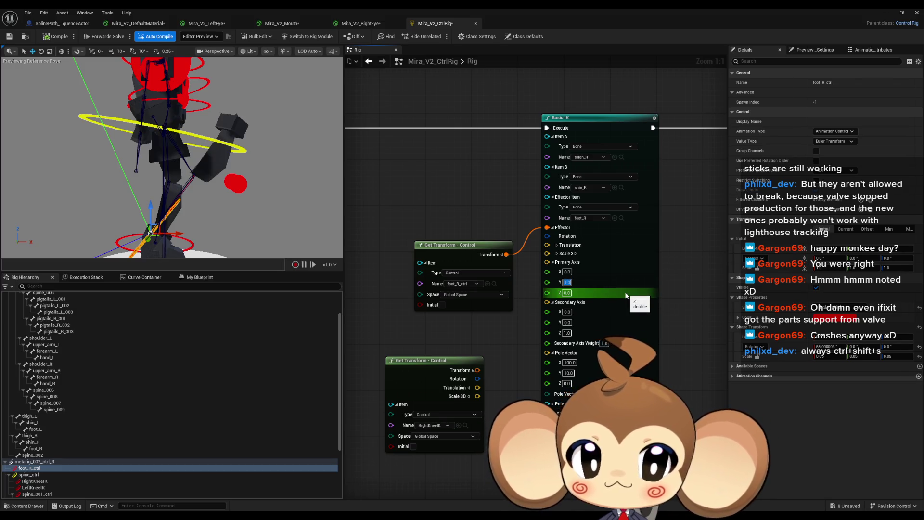
text(-1)
key(Return)
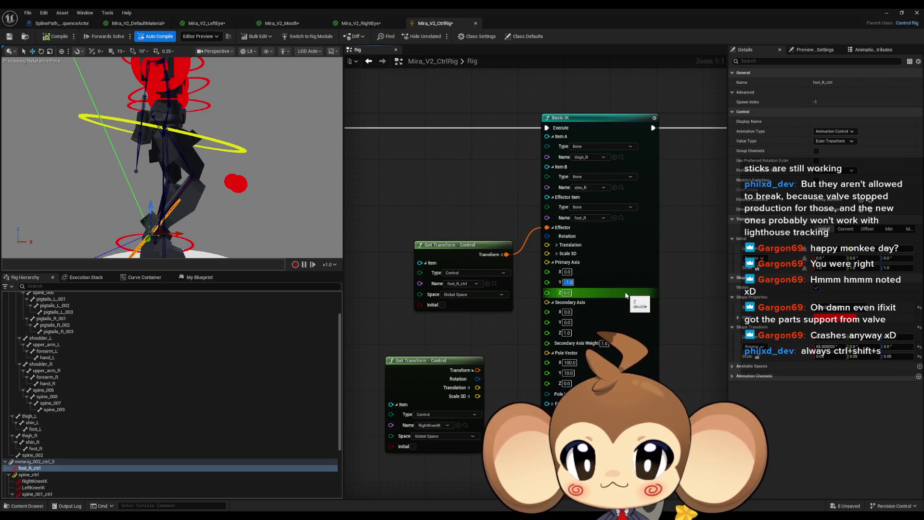
drag(312, 222, 44, 221)
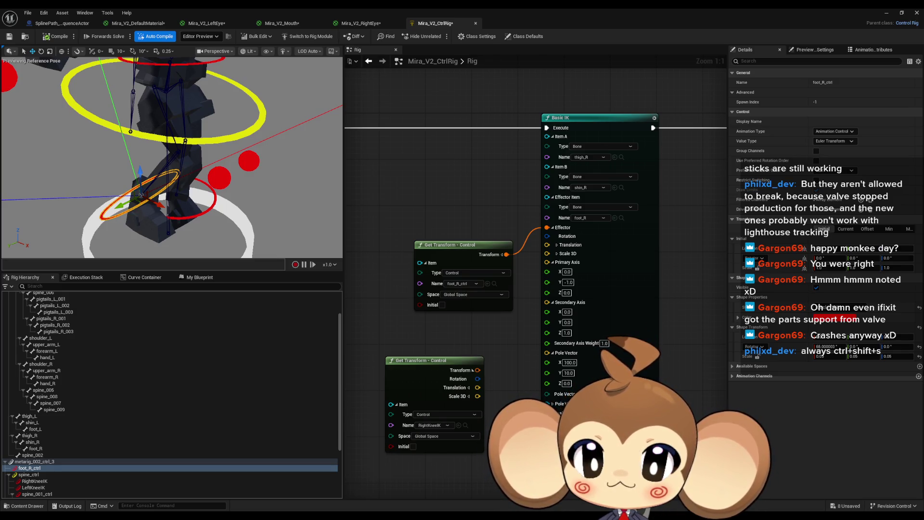
click(567, 333)
text(-1)
key(Return)
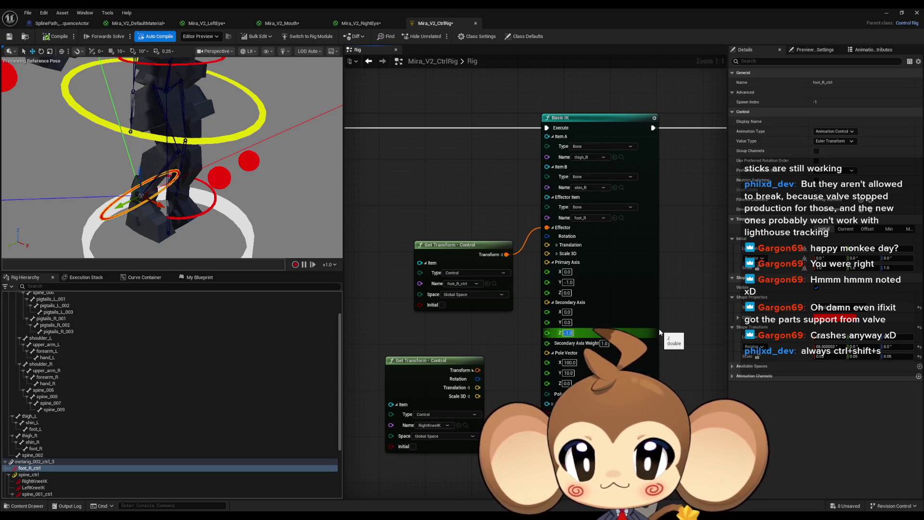
mouse_move(156, 171)
mouse_down()
mouse_move(130, 172)
mouse_move(193, 166)
mouse_up()
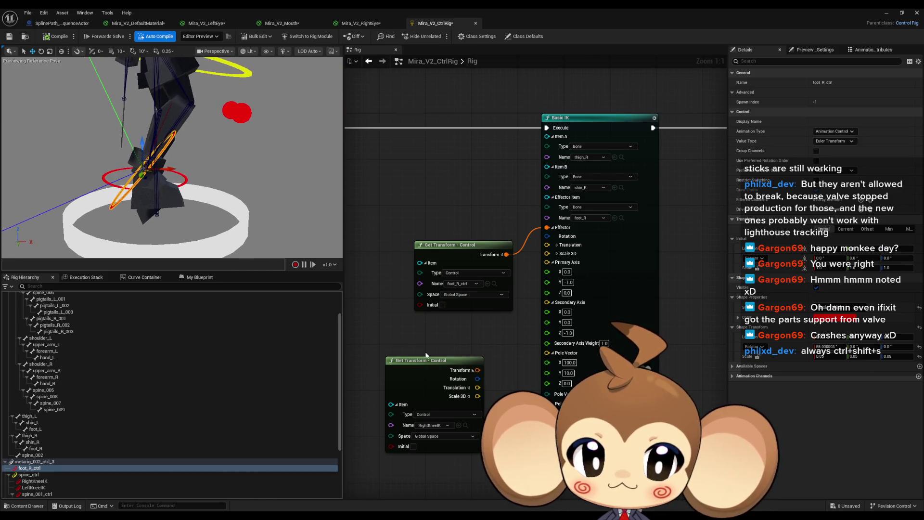
Wire the RightKneeIK Get Transform's Translation pin into the Basic IK Pole Vector
mouse_move(477, 370)
mouse_down()
mouse_move(534, 360)
mouse_move(524, 361)
mouse_up()
click(491, 341)
mouse_move(477, 387)
mouse_down()
mouse_move(558, 362)
mouse_move(550, 354)
mouse_up()
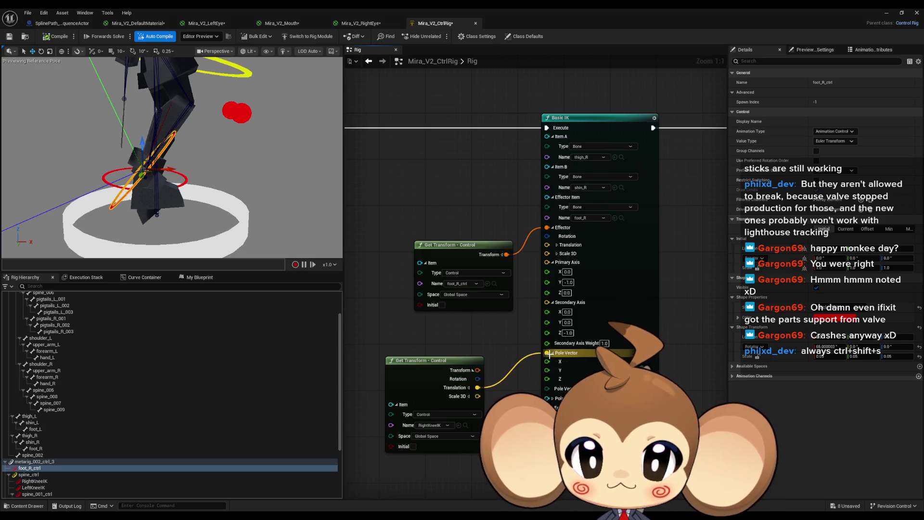
mouse_move(174, 159)
mouse_down()
mouse_move(216, 138)
mouse_move(198, 151)
mouse_move(210, 144)
mouse_up()
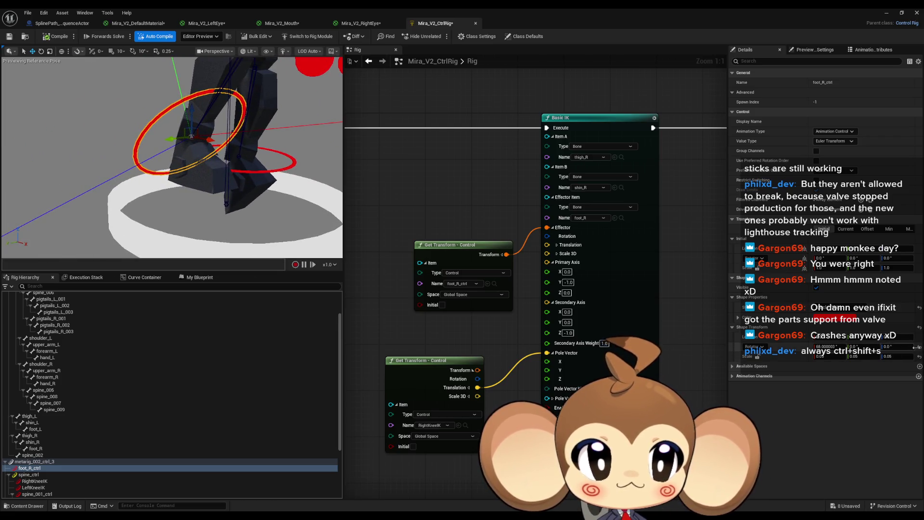
Set foot_R_ctrl's rotation Pitch to 90, test 0, then settle back on 90
click(920, 347)
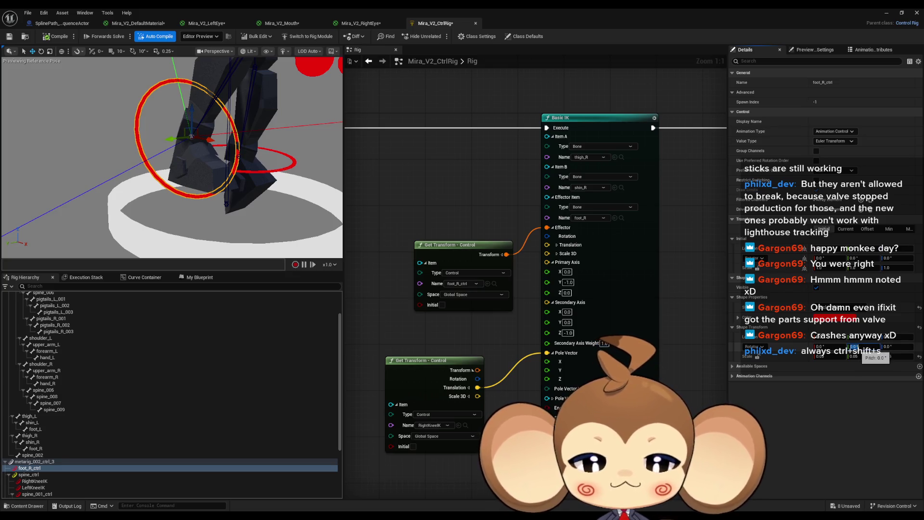
text(90)
key(Return)
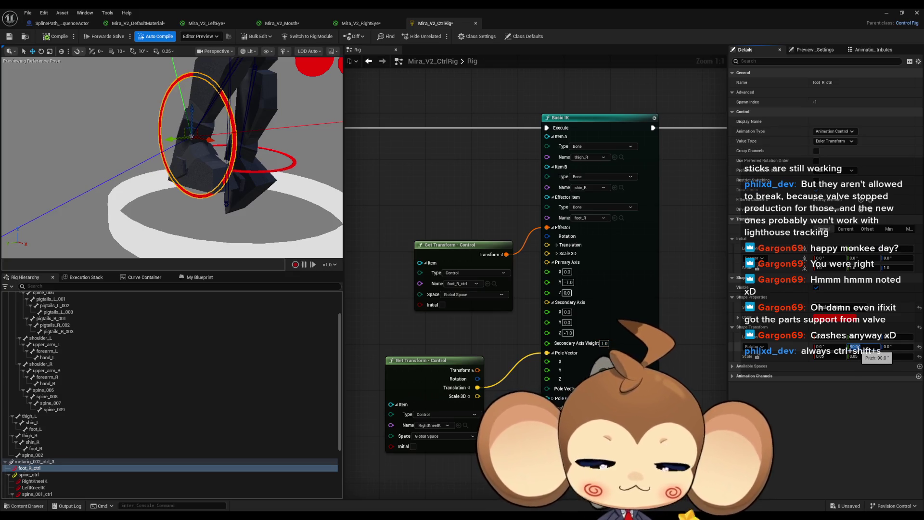
text(0)
key(Return)
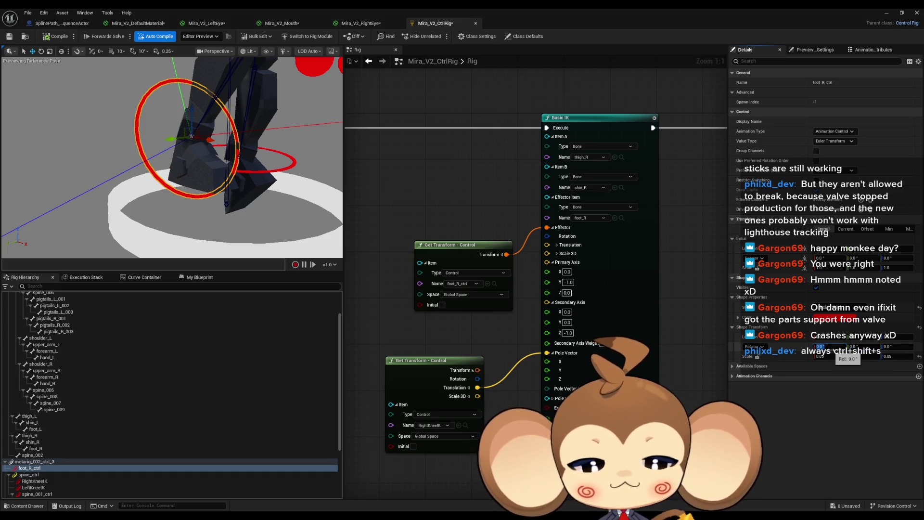
key(Return)
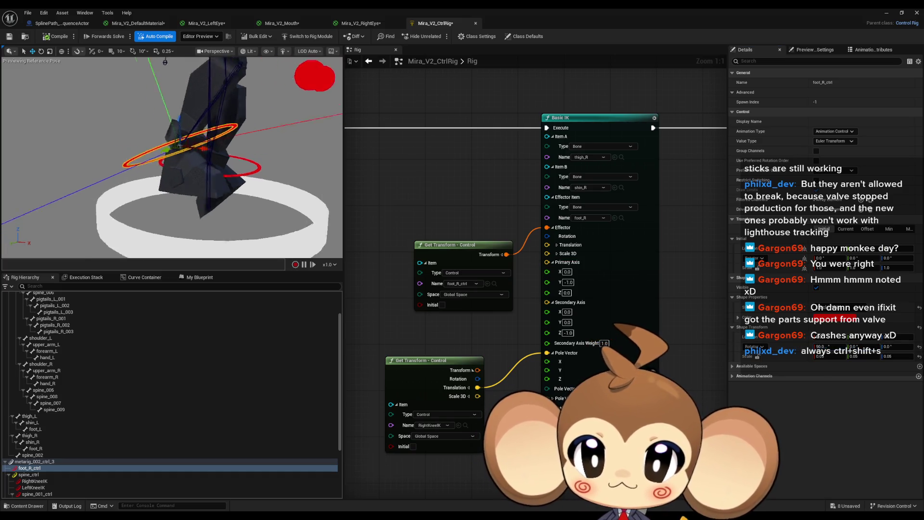
scroll(171, 157, up, 5)
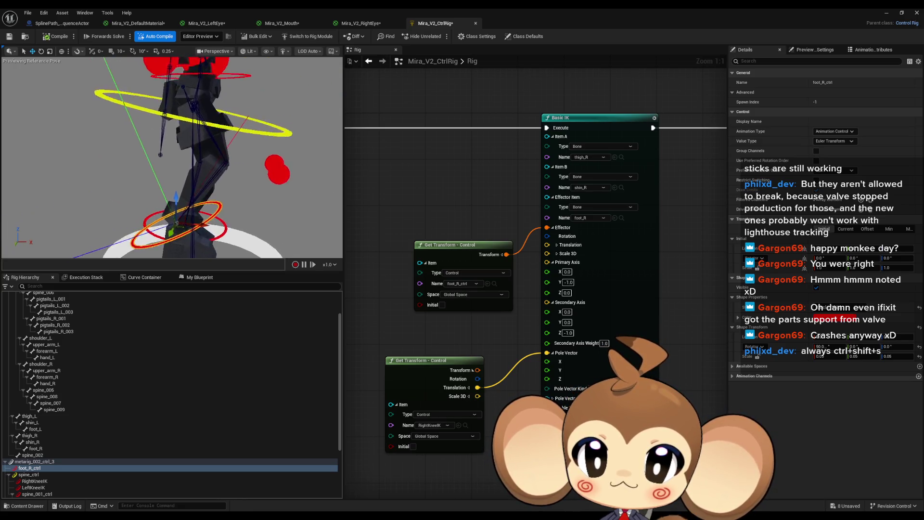
scroll(174, 212, down, 5)
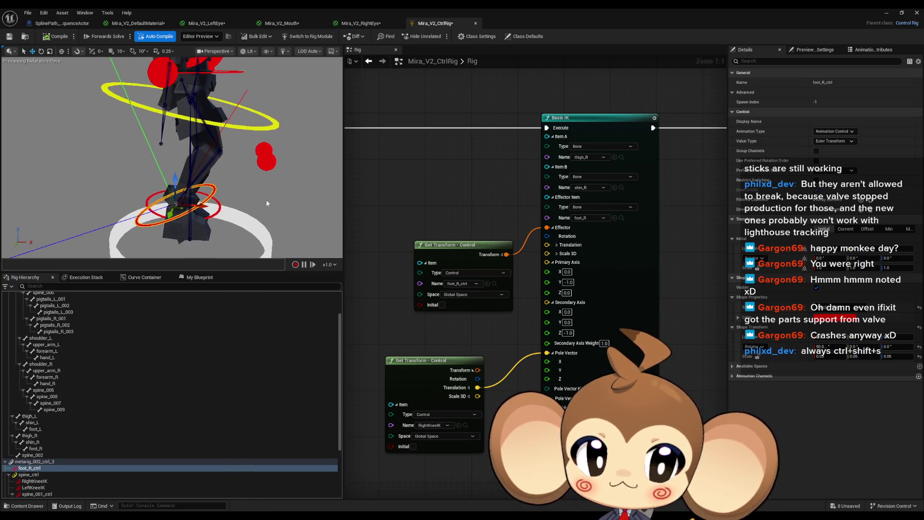
Show foot_R_ctrl's current transform values, try zeroing its rotation, then undo that change
click(846, 230)
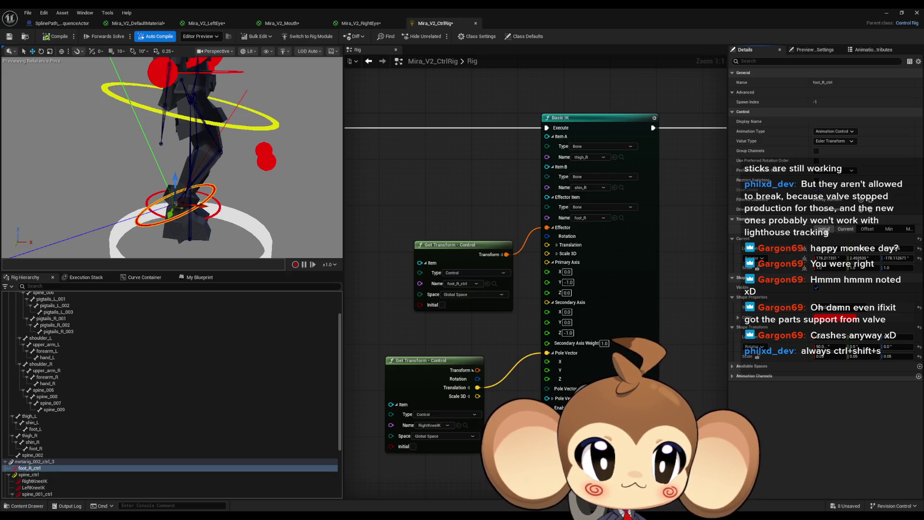
mouse_move(155, 139)
mouse_down()
mouse_move(233, 151)
mouse_move(217, 175)
mouse_move(158, 154)
mouse_up()
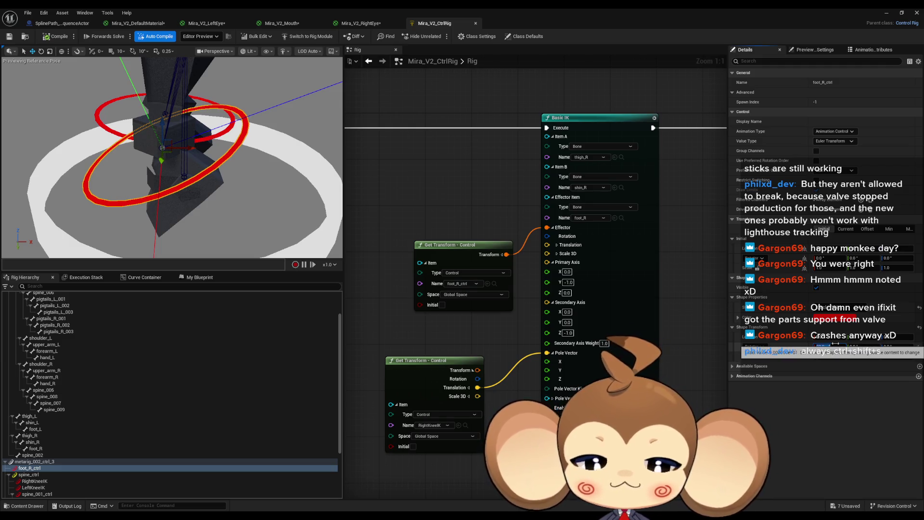
text(0)
key(Return)
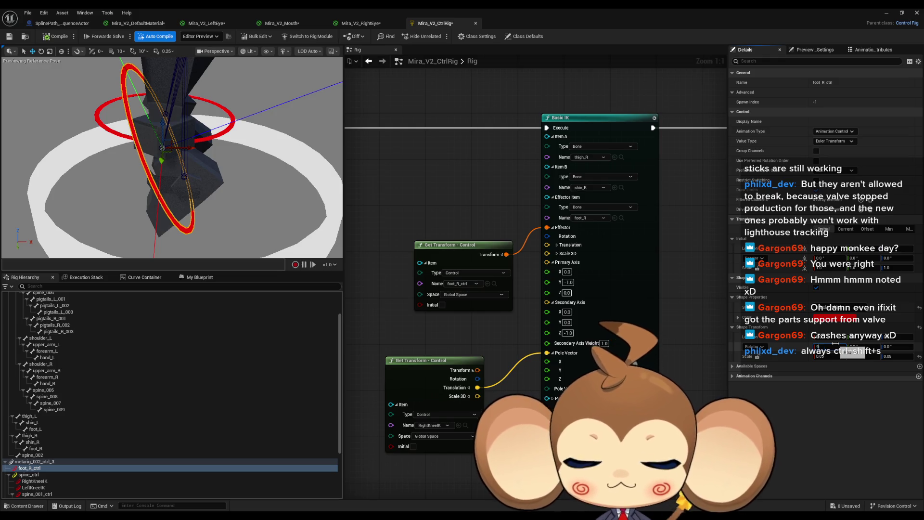
key(ctrl+z)
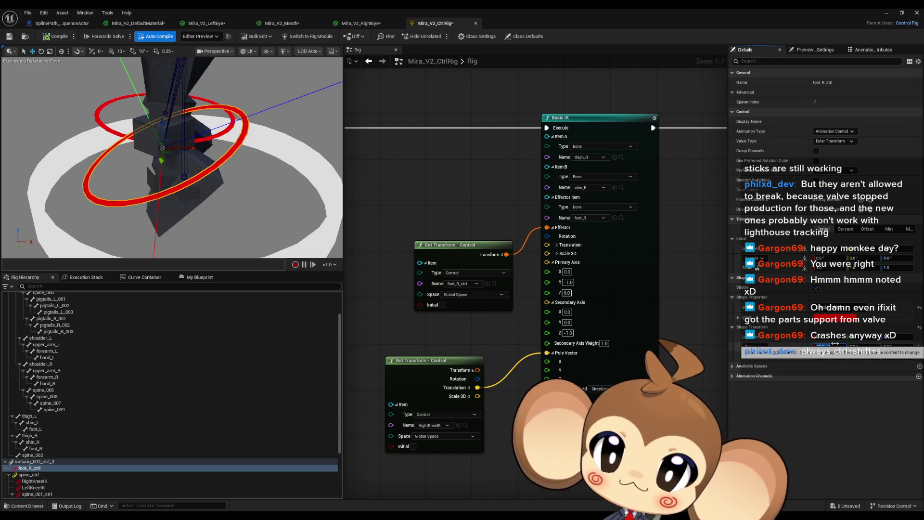
Try foot_R_ctrl yaw at 180 and 0, then a 67° rotation
click(846, 229)
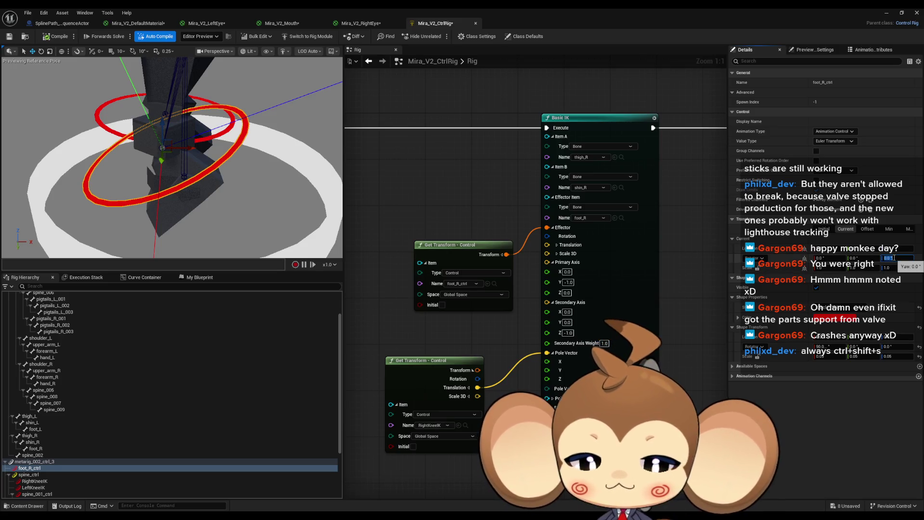
text(0)
key(Return)
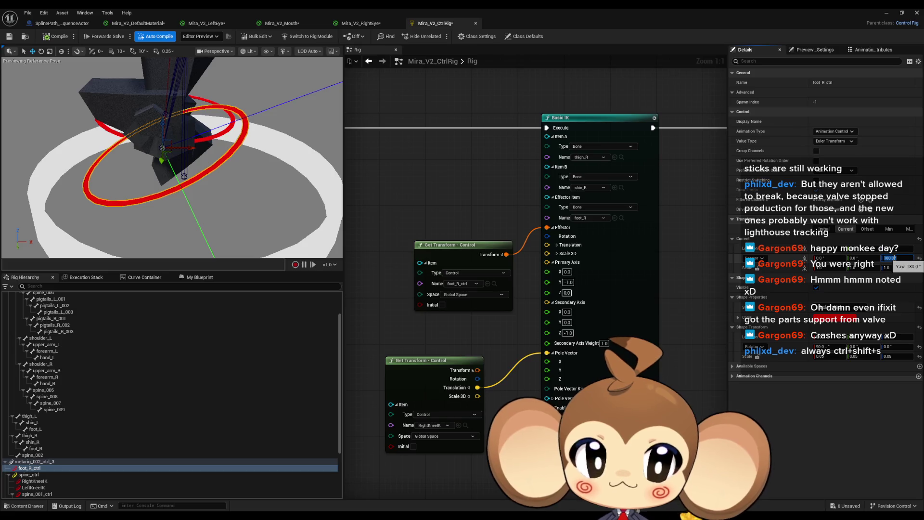
text(0)
key(Return)
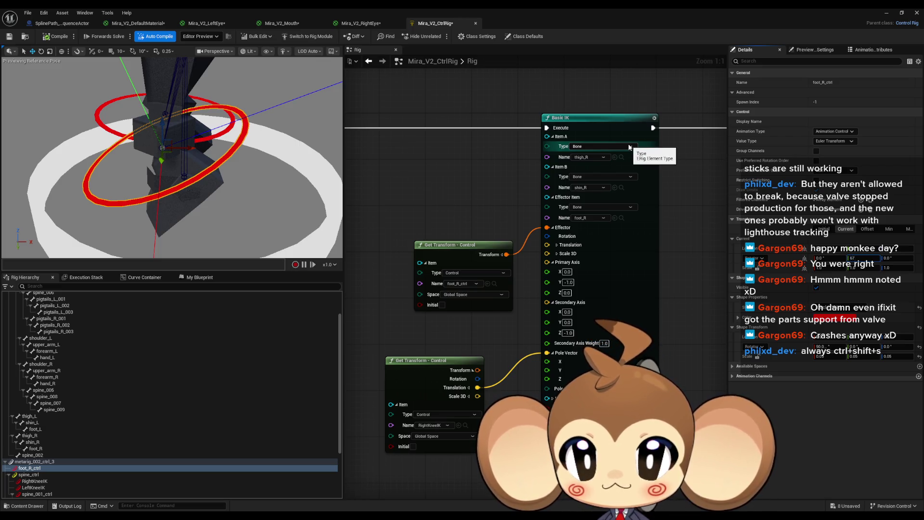
key(Return)
key(Return)
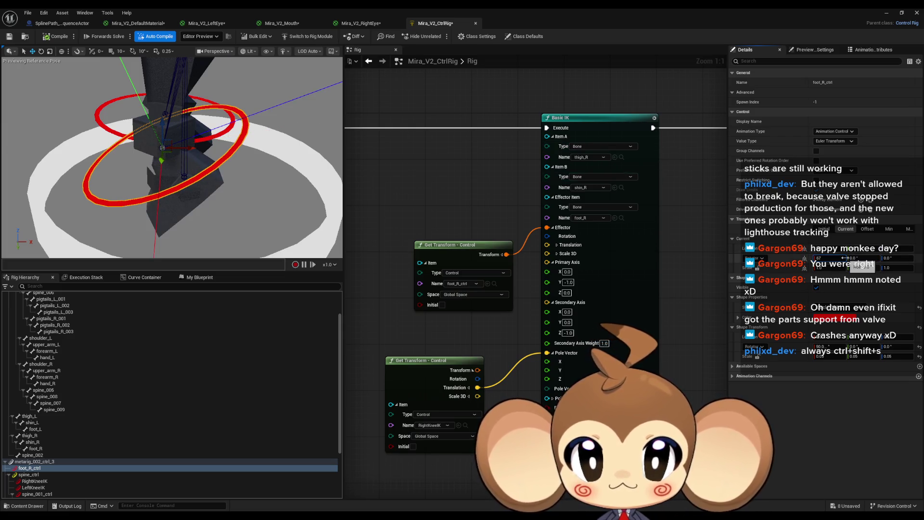
key(Return)
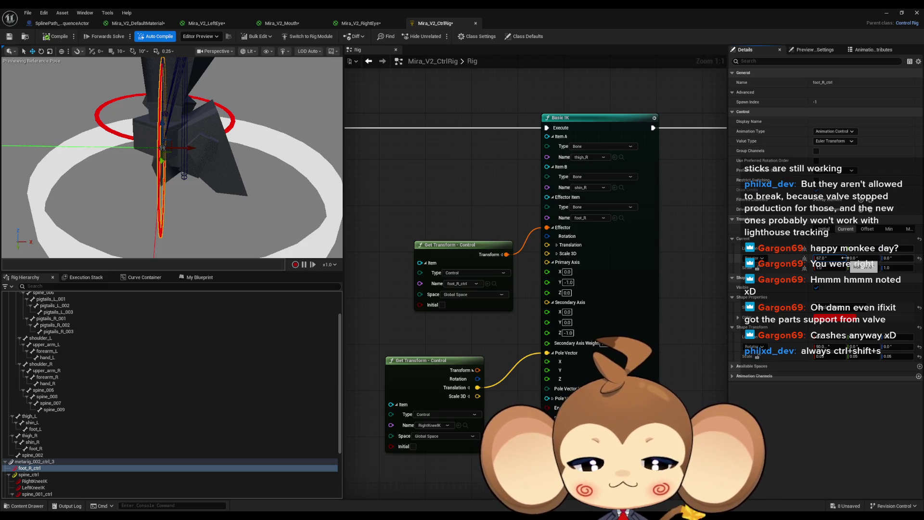
Test foot_R_ctrl rotations of -67, -50, 0 and 180 degrees on the IK leg
text(-67)
key(Return)
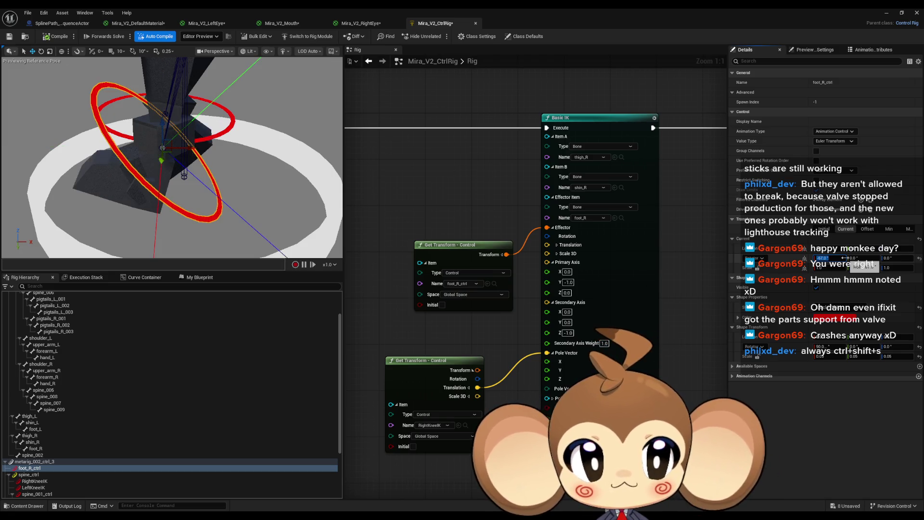
key(Return)
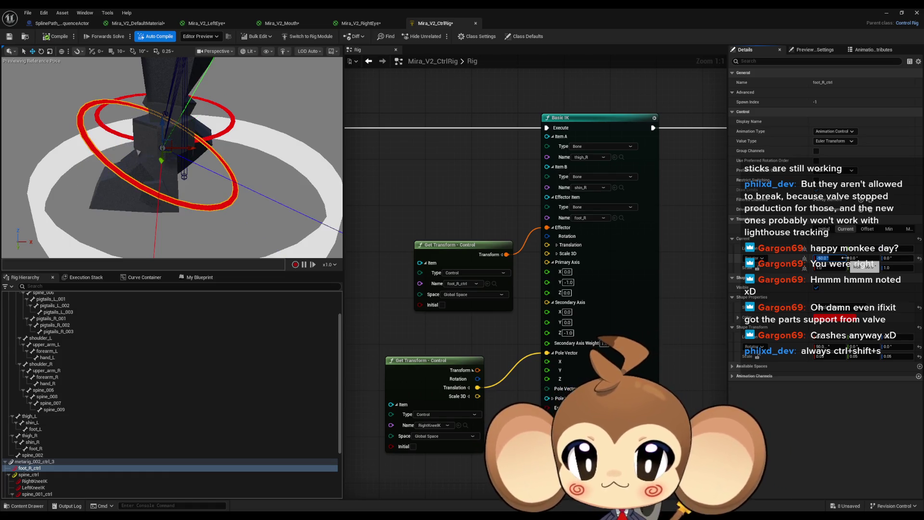
drag(173, 159, 212, 139)
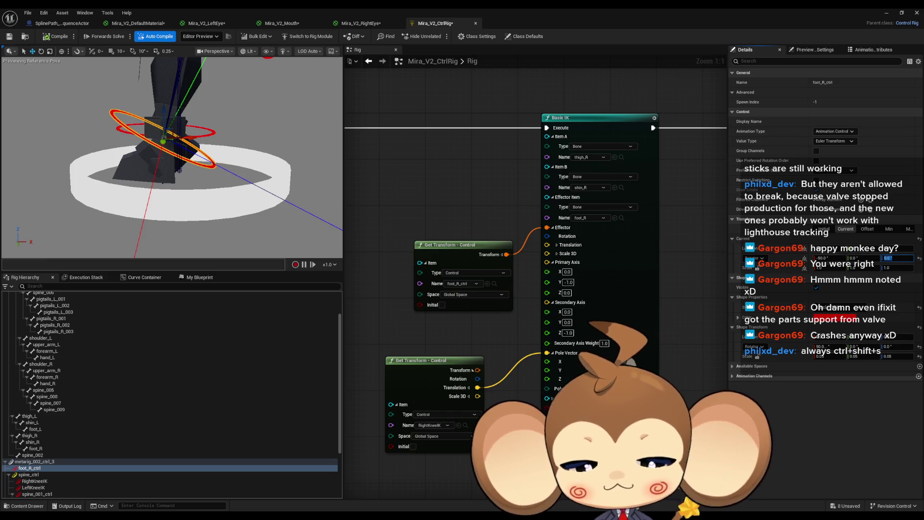
text(80)
key(Return)
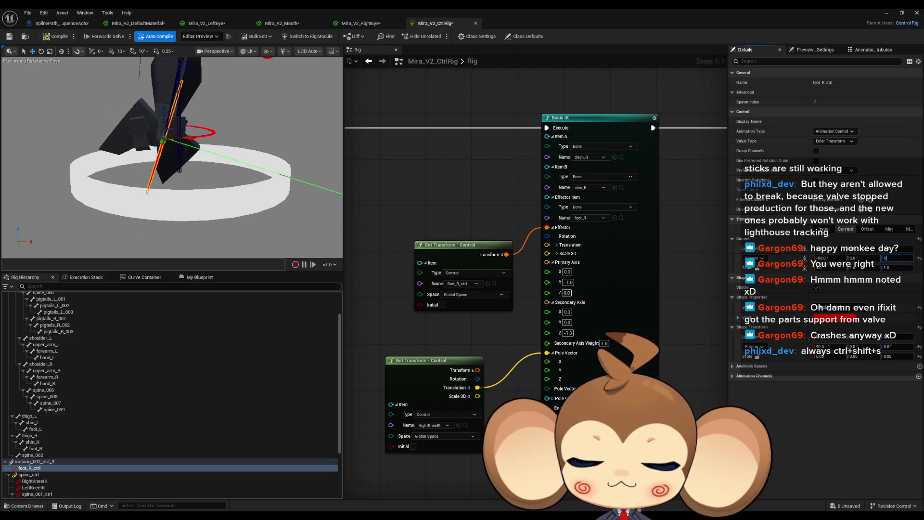
key(Return)
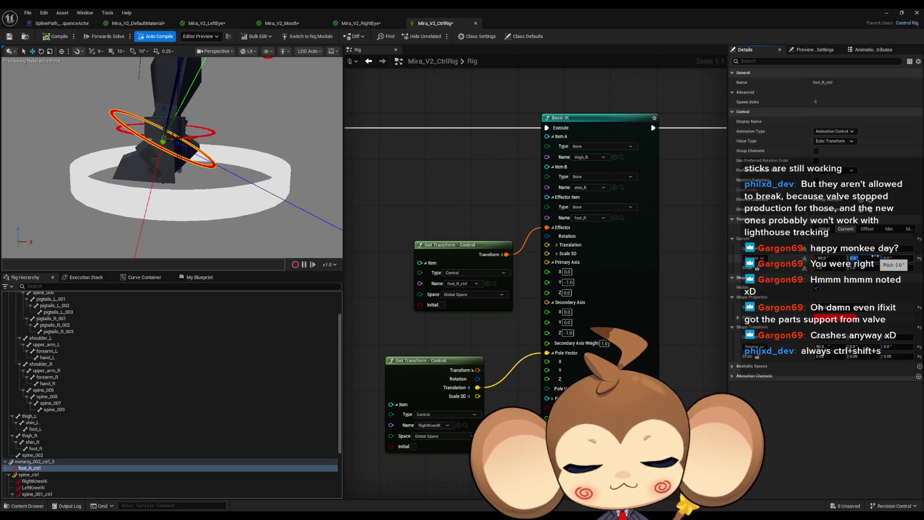
key(Return)
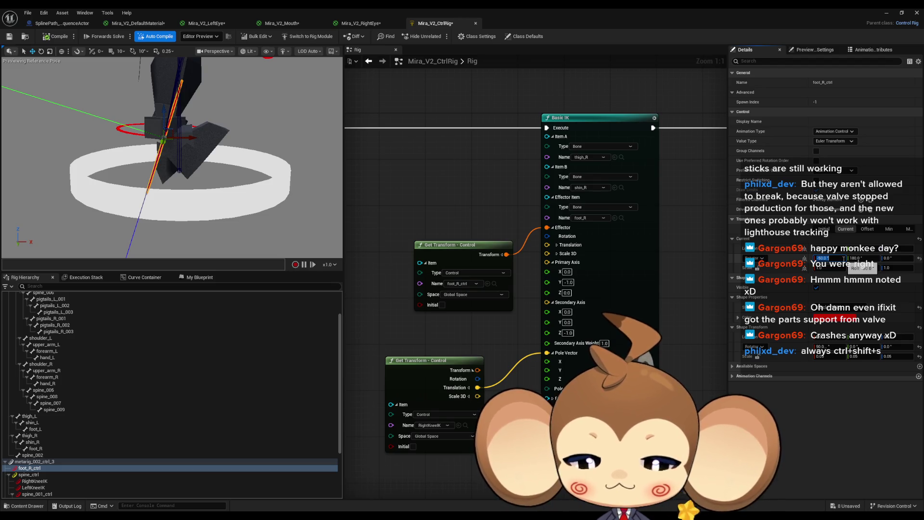
Apply a -20° rotation to foot_R_ctrl, then return it to 0°
key(Return)
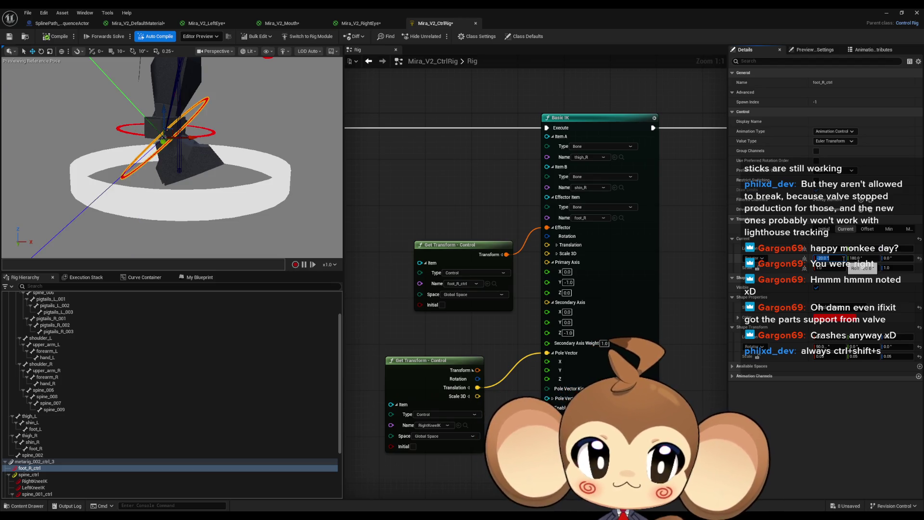
text(0)
key(Return)
scroll(172, 157, up, 5)
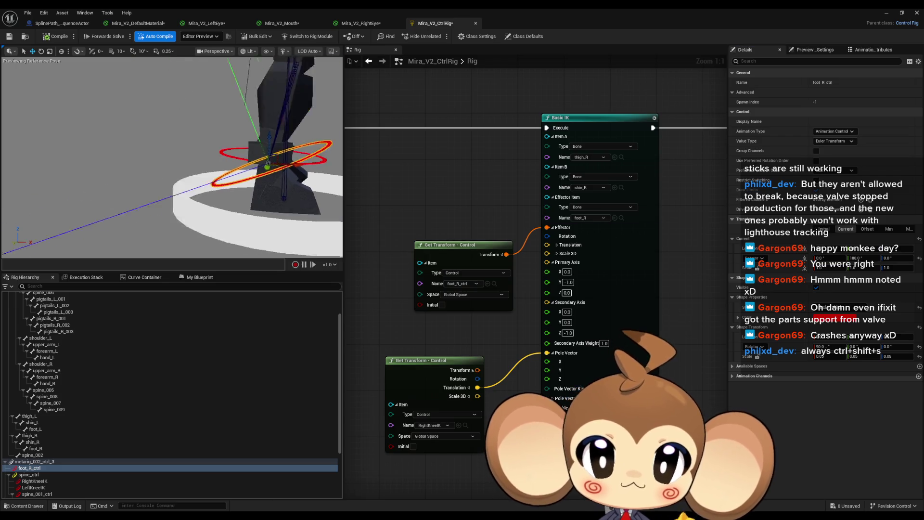
Select the metarig_002_ctrl_3 root control, try flipping its pitch to 180°, then undo
key(f)
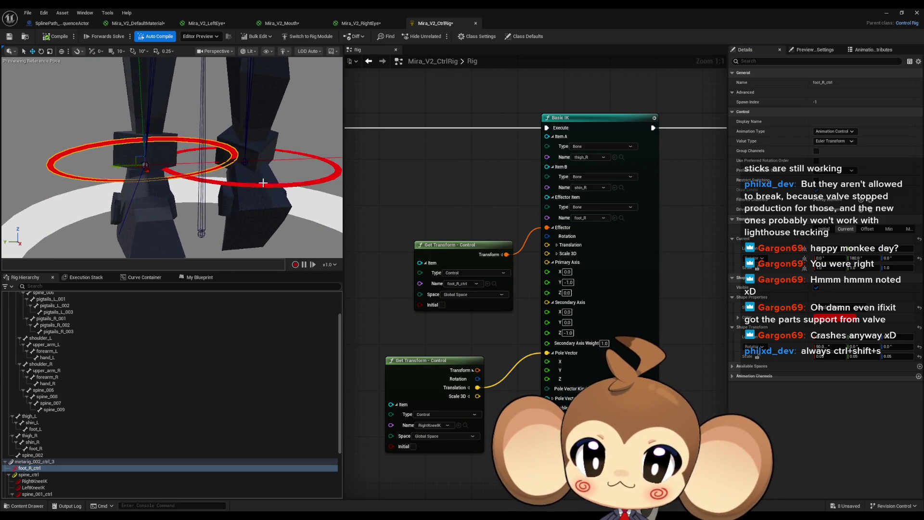
click(34, 461)
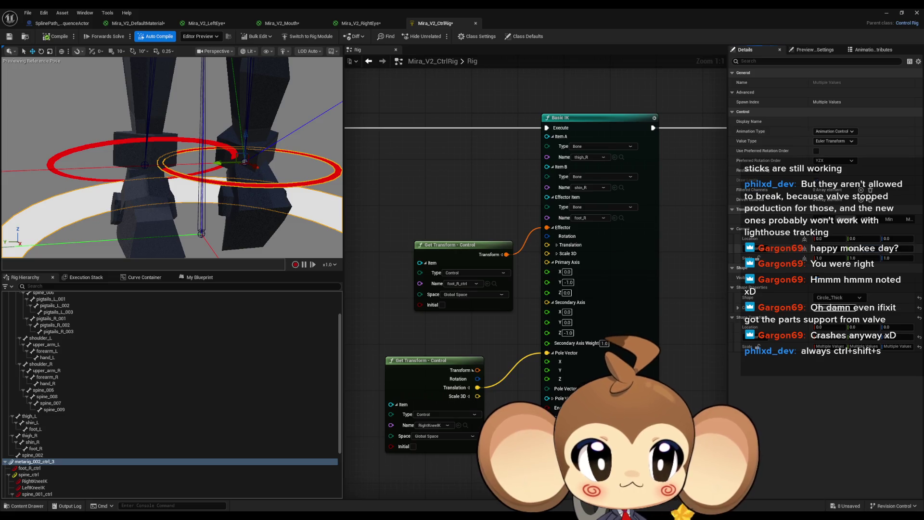
drag(878, 250, 891, 249)
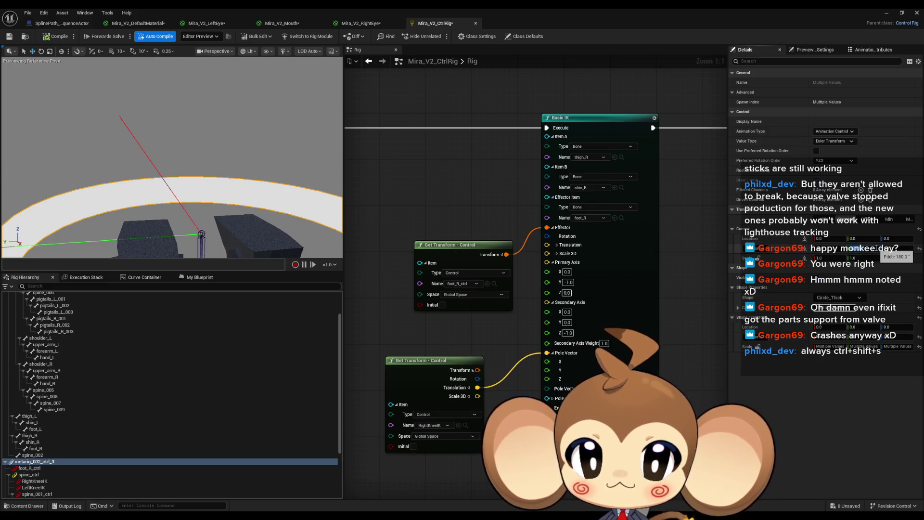
key(f)
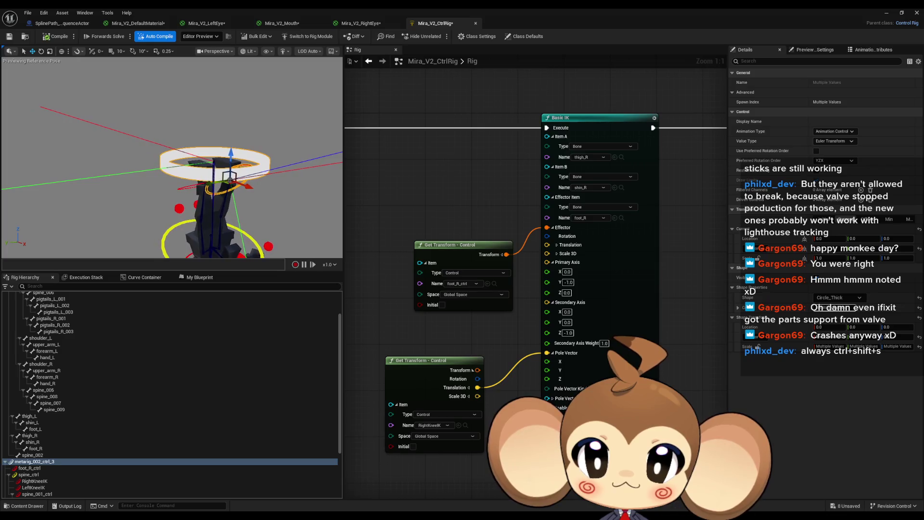
key(ctrl+z)
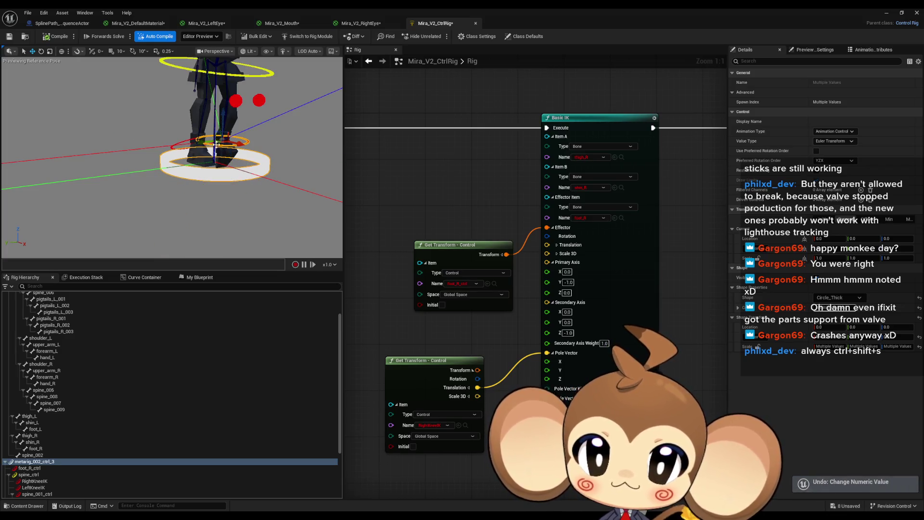
key(f)
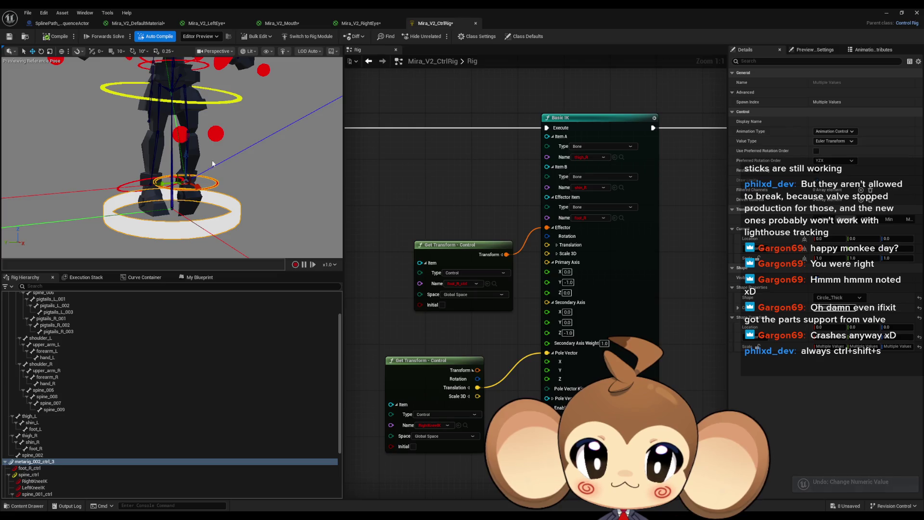
Adjust foot_R_ctrl's Shape Transform rotation from -90 toward -59 so its ring lies flat
click(129, 181)
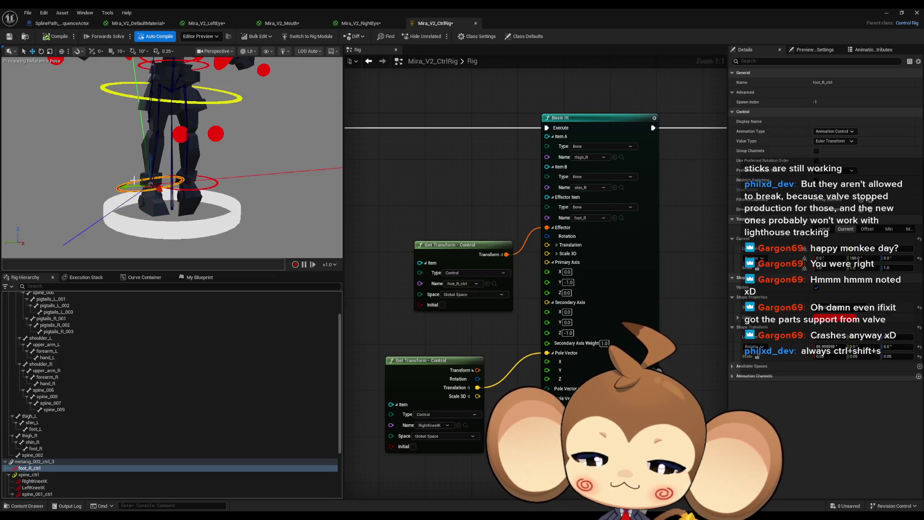
key(f)
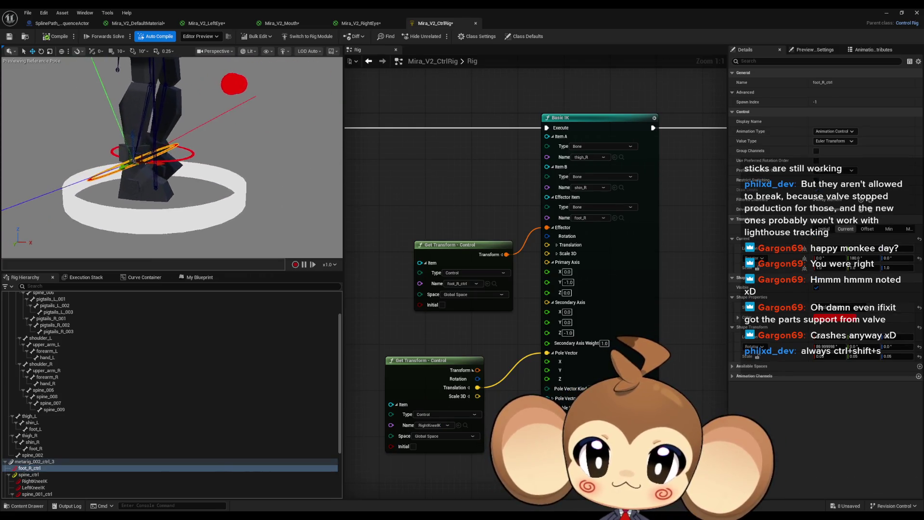
click(828, 347)
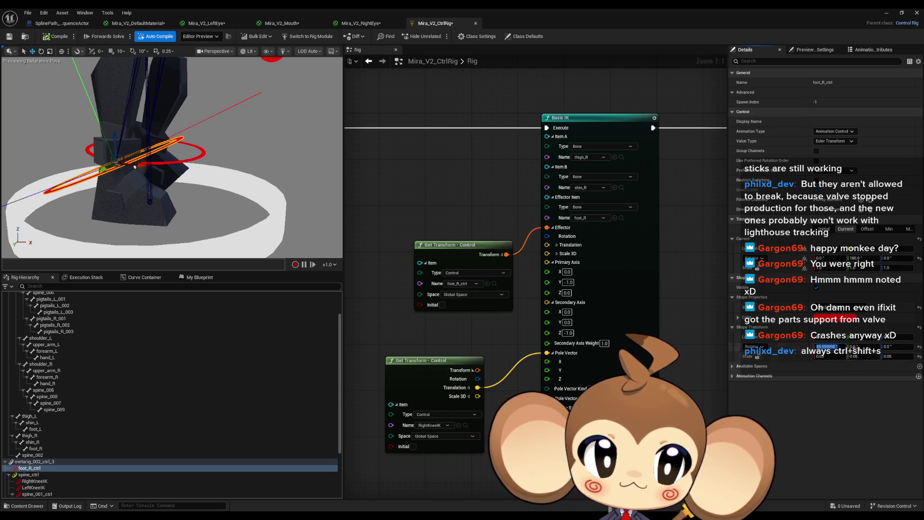
click(877, 345)
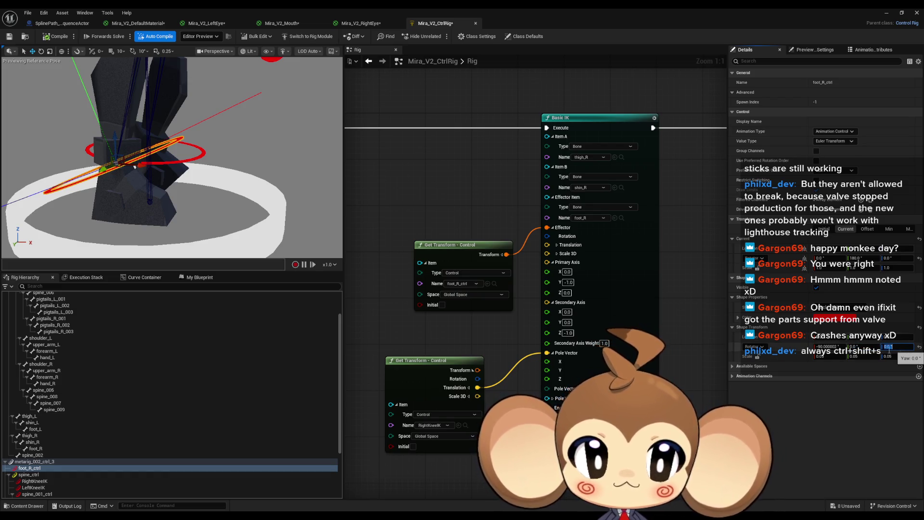
drag(828, 346, 842, 347)
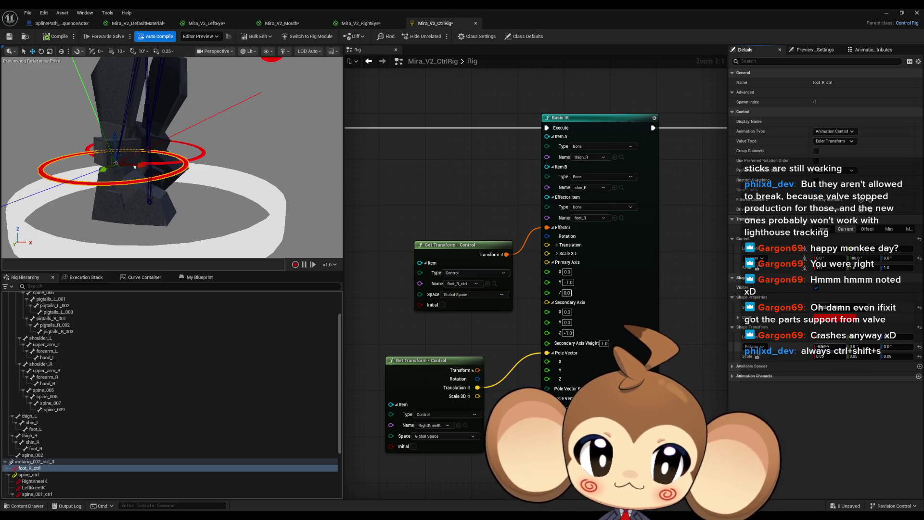
click(835, 353)
drag(312, 181, 284, 156)
Set foot_L_ctrl's ring rotation fields to 180 and 0 so the left ring lies flat
click(257, 182)
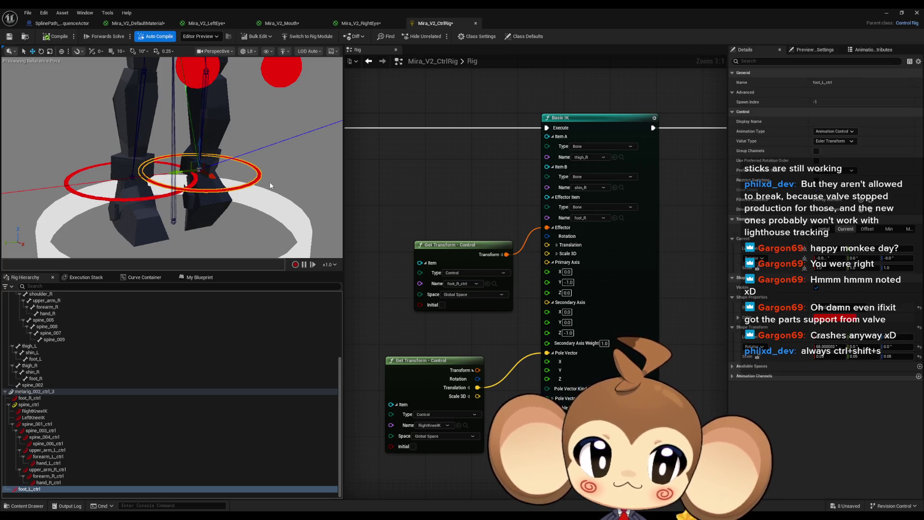
mouse_move(257, 174)
mouse_down()
mouse_move(251, 180)
mouse_move(258, 172)
mouse_up()
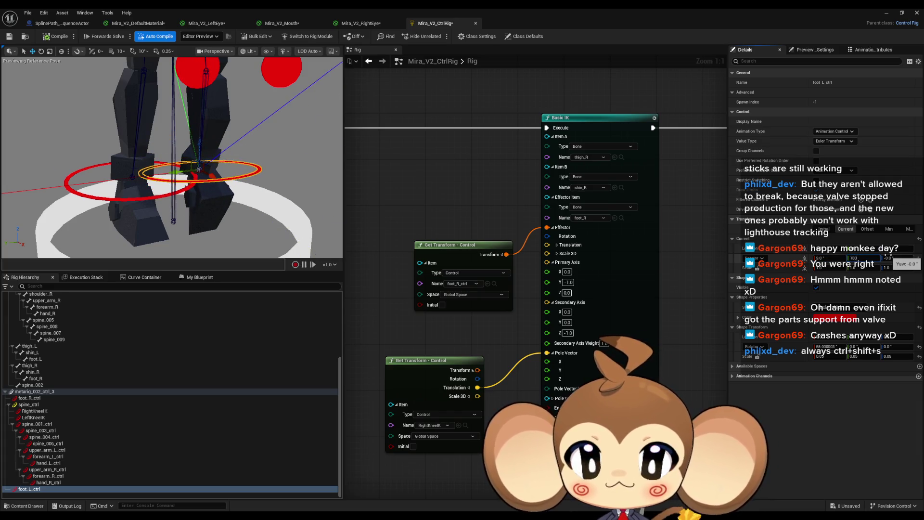
key(Return)
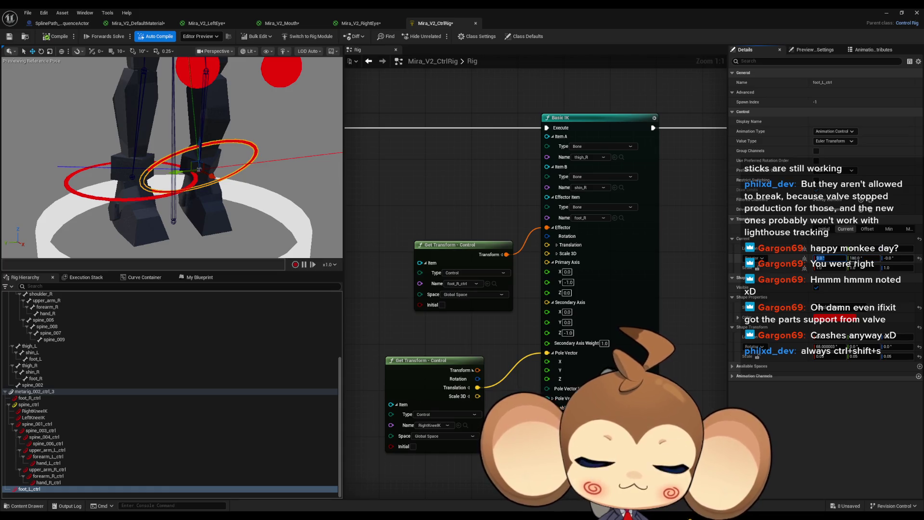
text(0)
key(Return)
drag(173, 154, 250, 148)
mouse_move(670, 252)
mouse_down()
mouse_move(546, 234)
mouse_move(282, 229)
mouse_up()
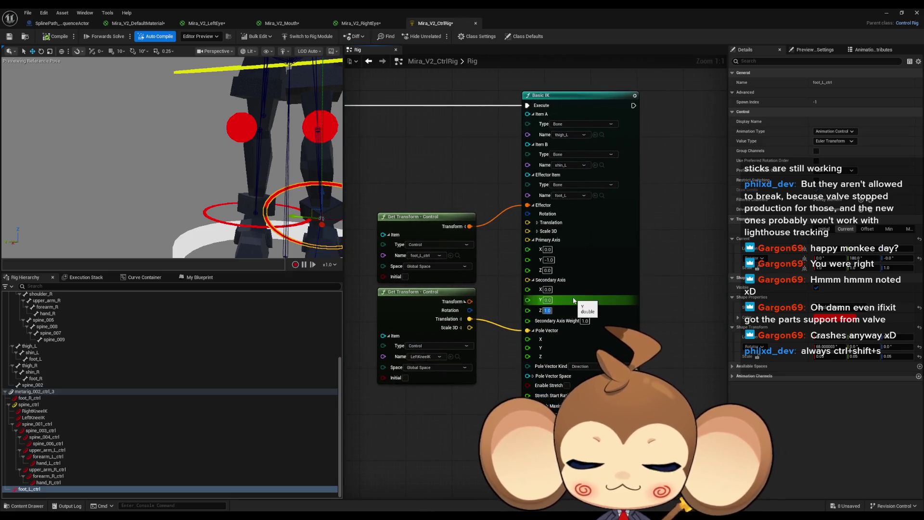
Enter -1.0 in the thigh_L Basic IK node's Secondary Axis Z and zoom the Rig graph out
text(-1.0)
drag(180, 159, 237, 155)
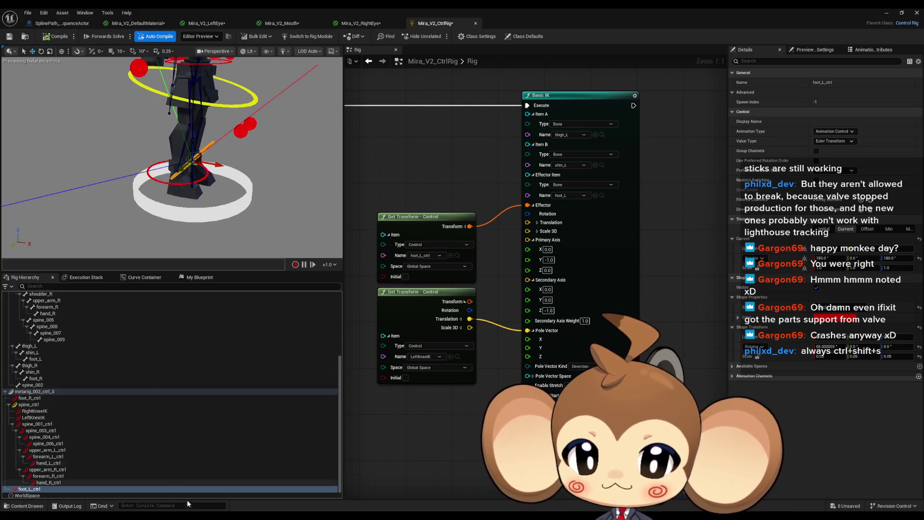
mouse_move(204, 518)
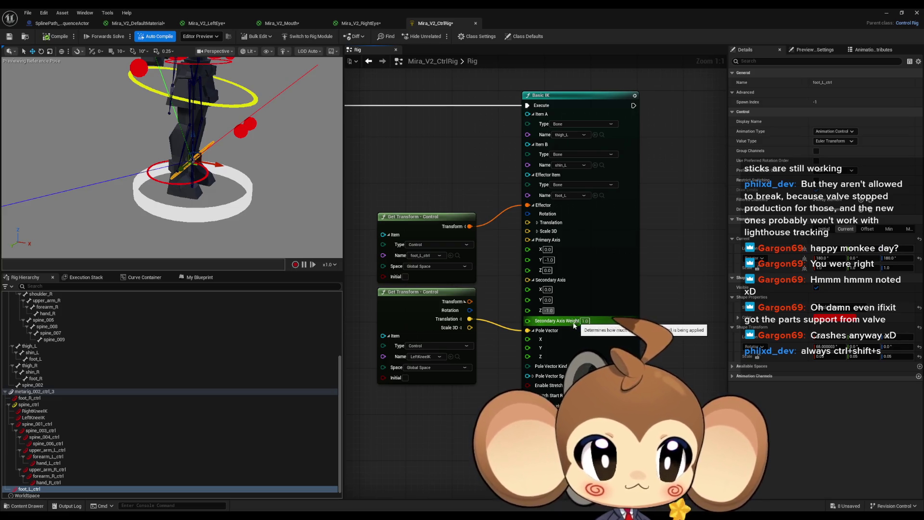
scroll(417, 407, down, 5)
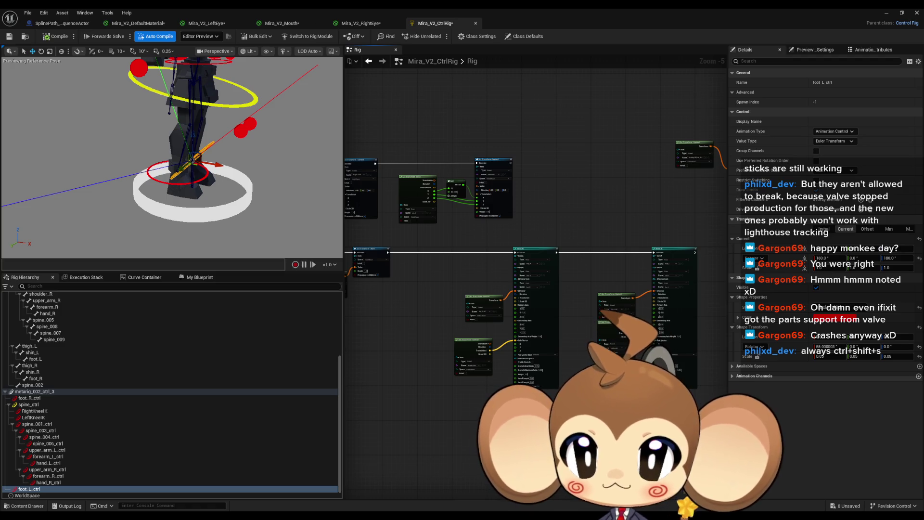
Undo three recent changes and wire RightKneeIK's Translation into the right leg's Pole Vector
key(ctrl+z)
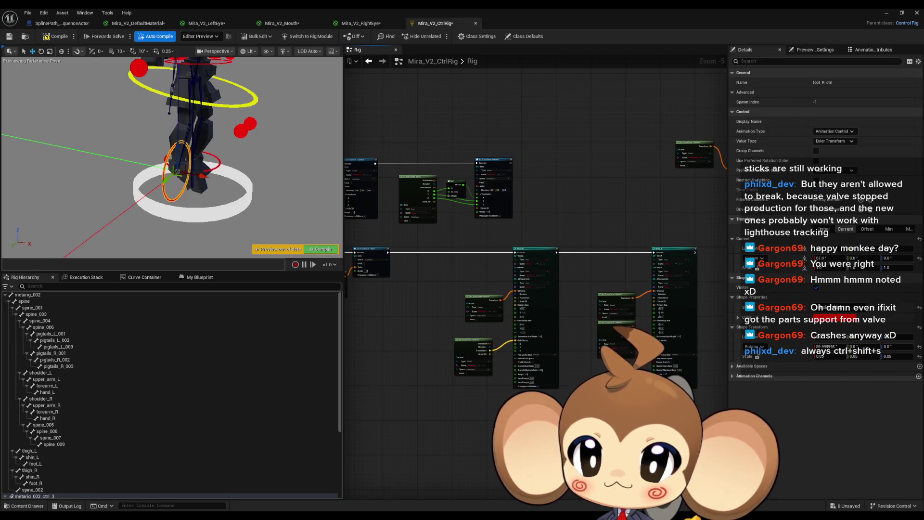
key(ctrl+z)
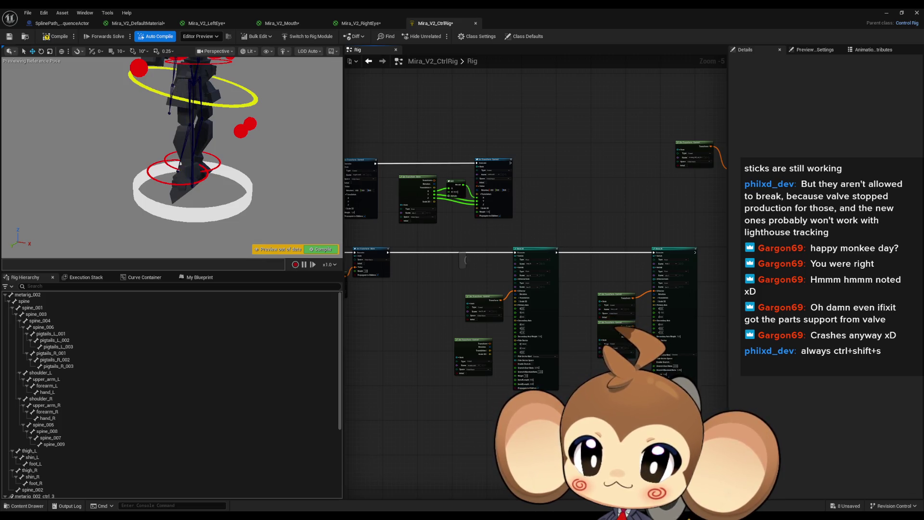
key(ctrl+z)
scroll(458, 396, up, 2)
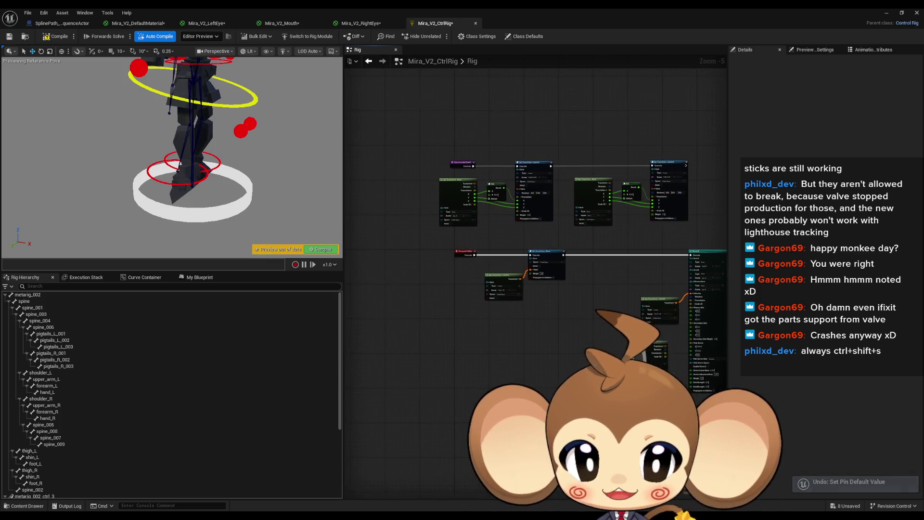
scroll(625, 317, up, 3)
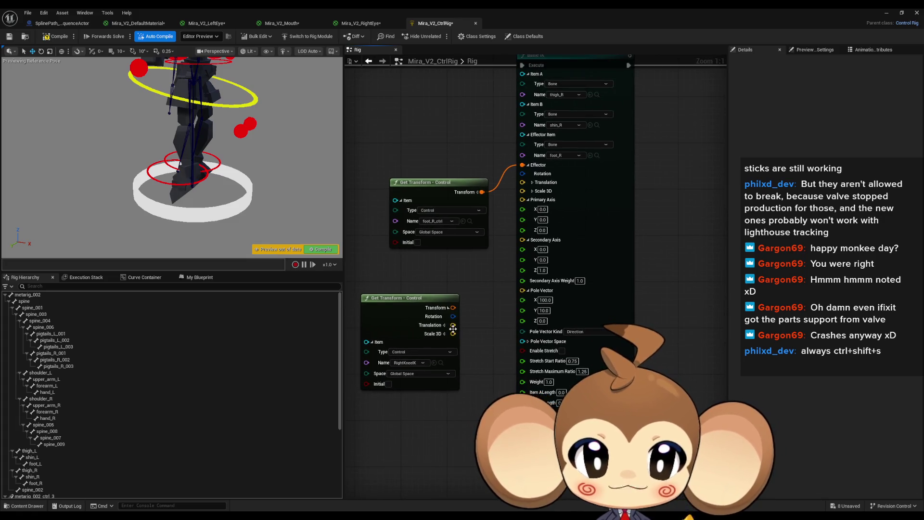
drag(491, 312, 522, 290)
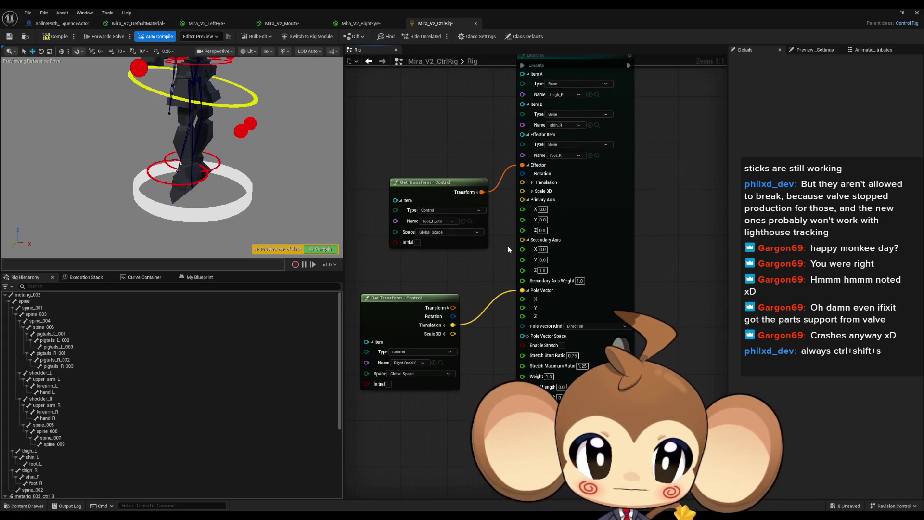
Set the right leg Basic IK node's Primary Axis Y to -1
mouse_move(568, 241)
mouse_down()
mouse_move(377, 300)
mouse_move(466, 300)
mouse_up()
click(387, 250)
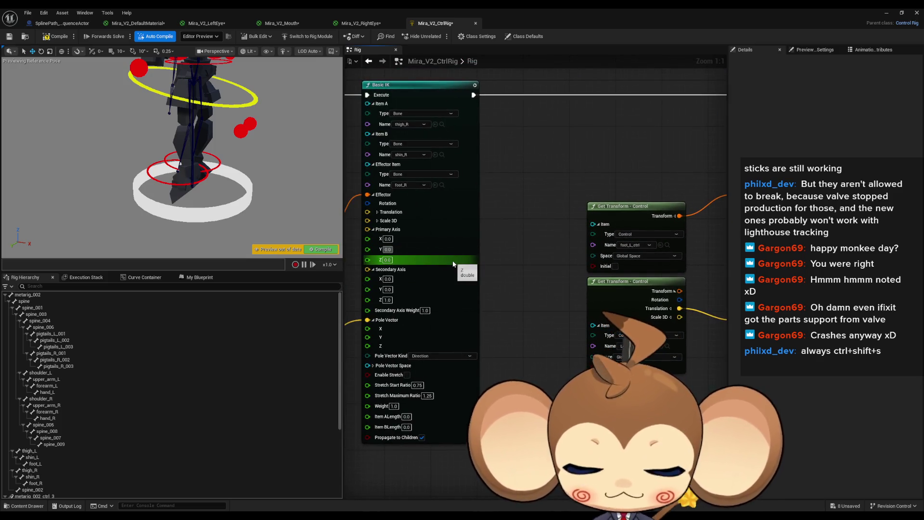
text(-1)
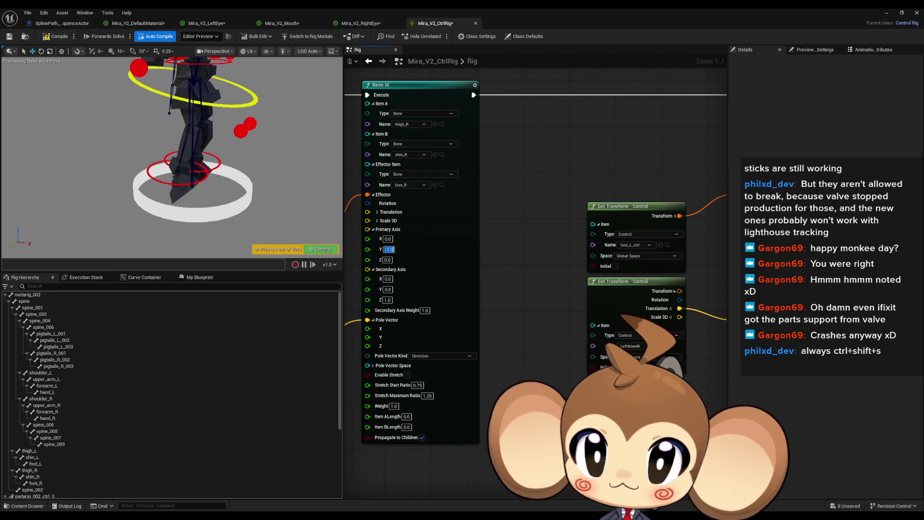
key(Return)
key(alt+Tab)
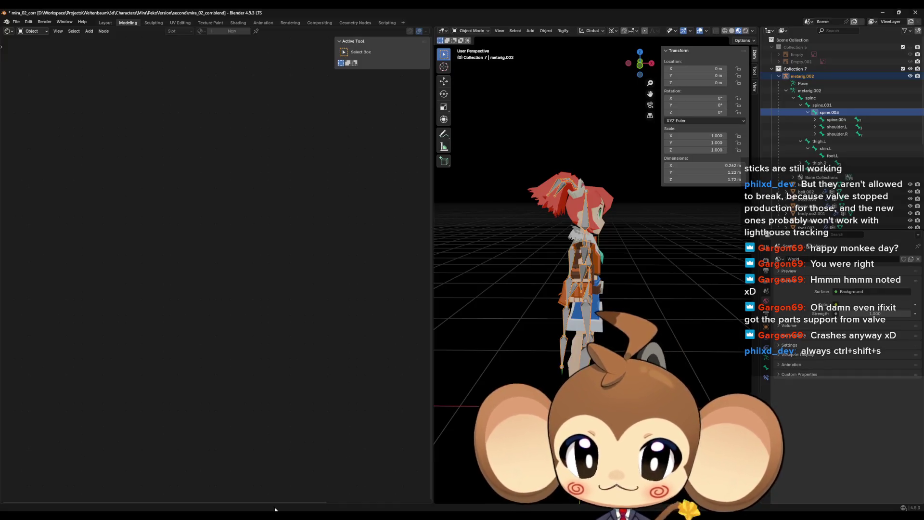
In the armature's Edit Mode, recalculate bone roll to the Global +X Axis
drag(665, 299, 633, 310)
key(Tab)
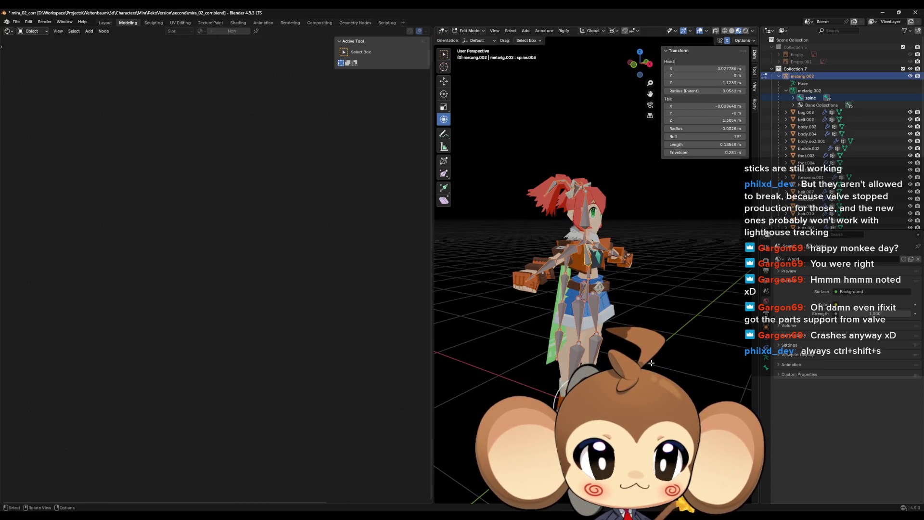
drag(651, 362, 461, 49)
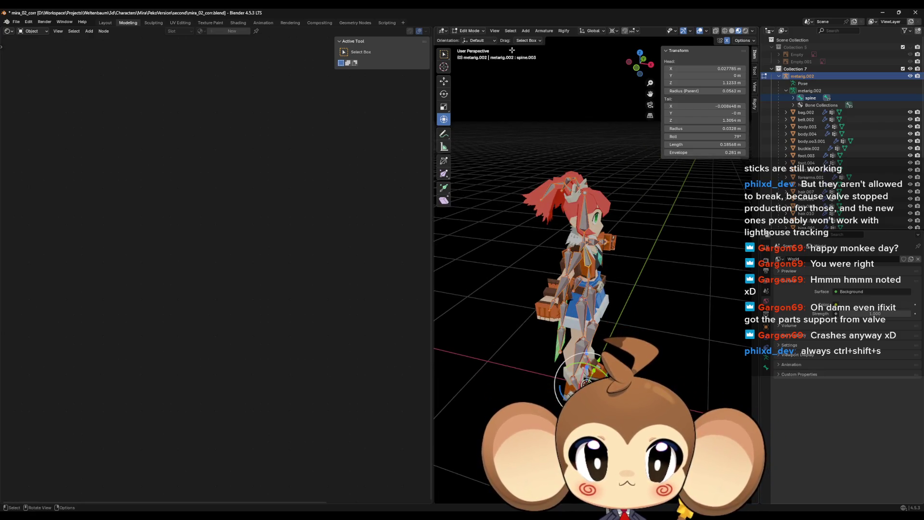
click(549, 33)
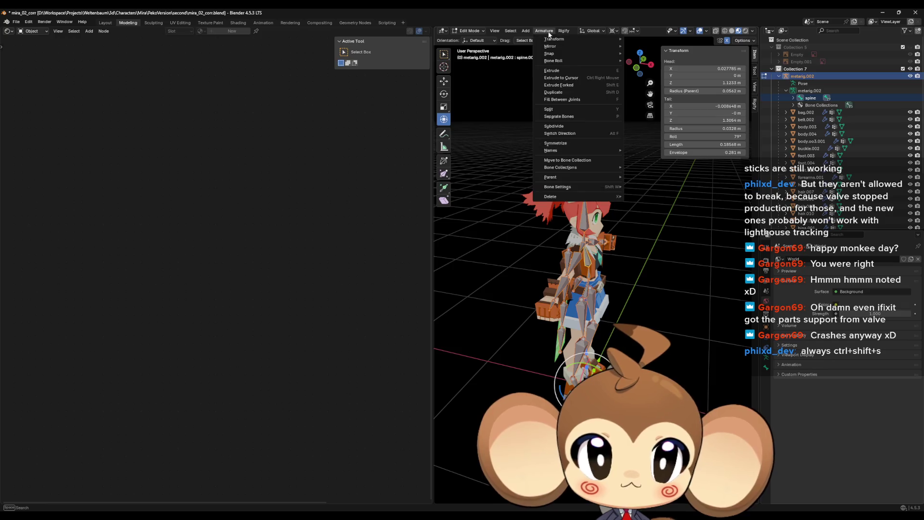
mouse_move(564, 62)
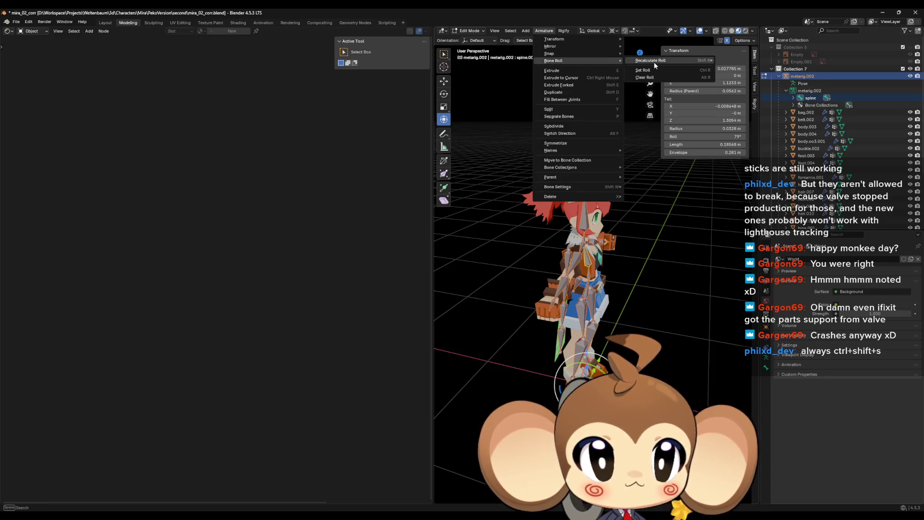
mouse_move(654, 61)
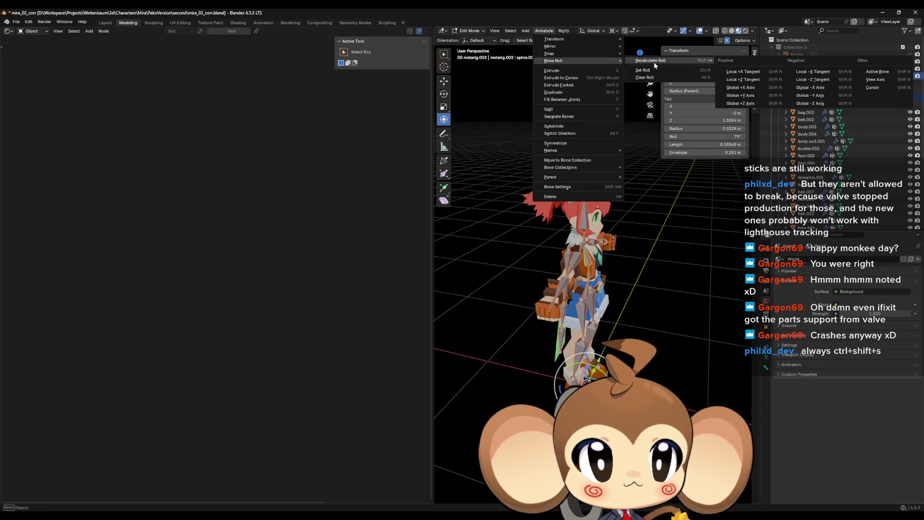
click(755, 89)
mouse_move(627, 199)
mouse_down()
mouse_move(659, 257)
mouse_move(737, 248)
mouse_up()
Select the metarig.002 hierarchy and export it as FBX, overwriting Mira_V2.fbx
scroll(847, 159, down, 5)
key(alt+a)
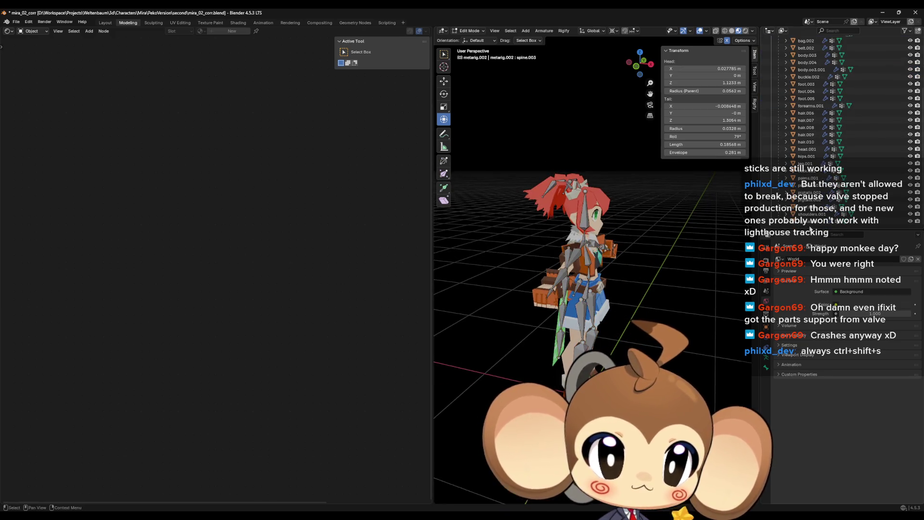
scroll(803, 115, up, 5)
double_click(787, 76)
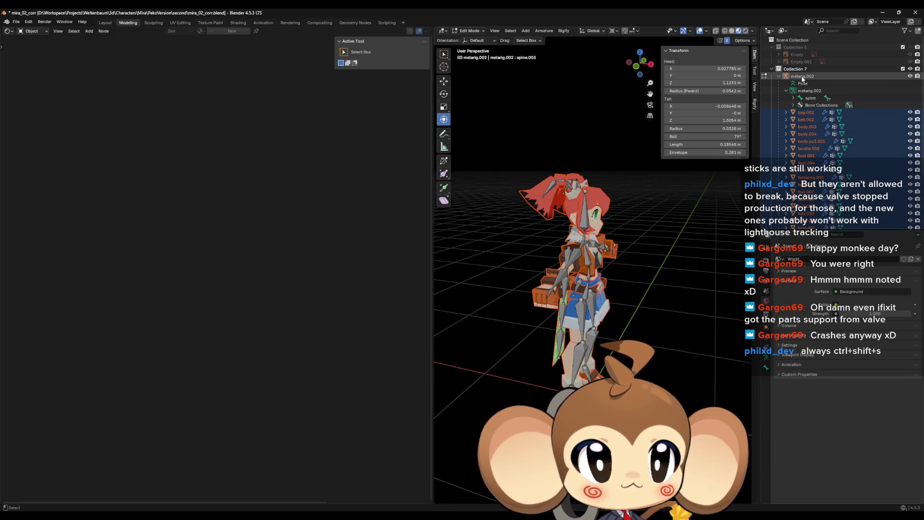
click(15, 22)
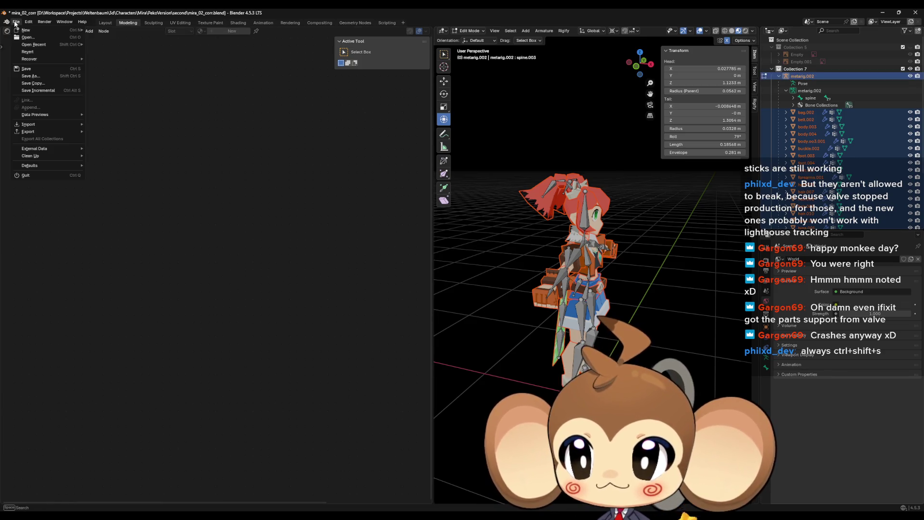
mouse_move(36, 131)
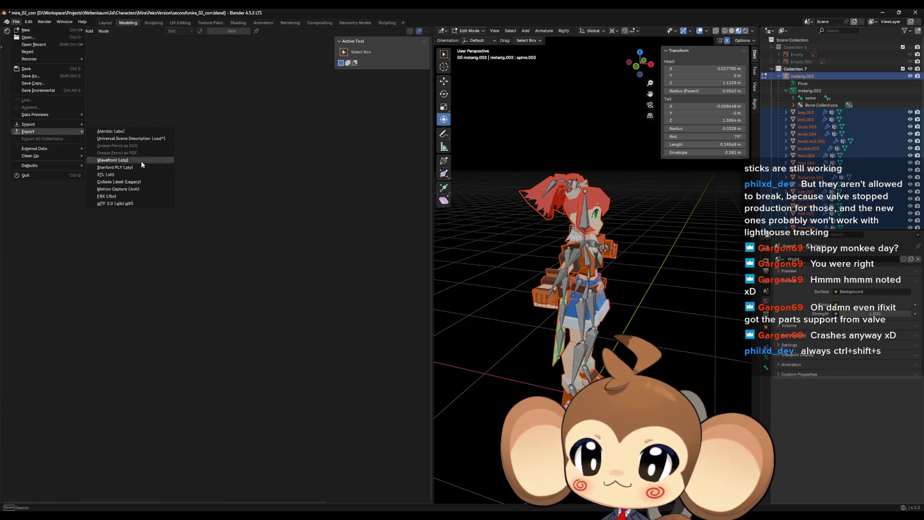
click(112, 200)
click(382, 186)
click(572, 377)
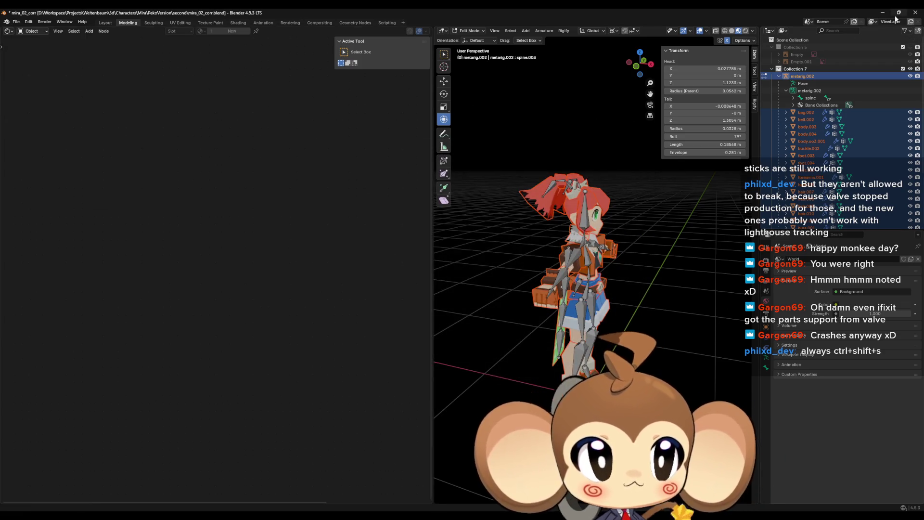
key(alt+Tab)
double_click(414, 8)
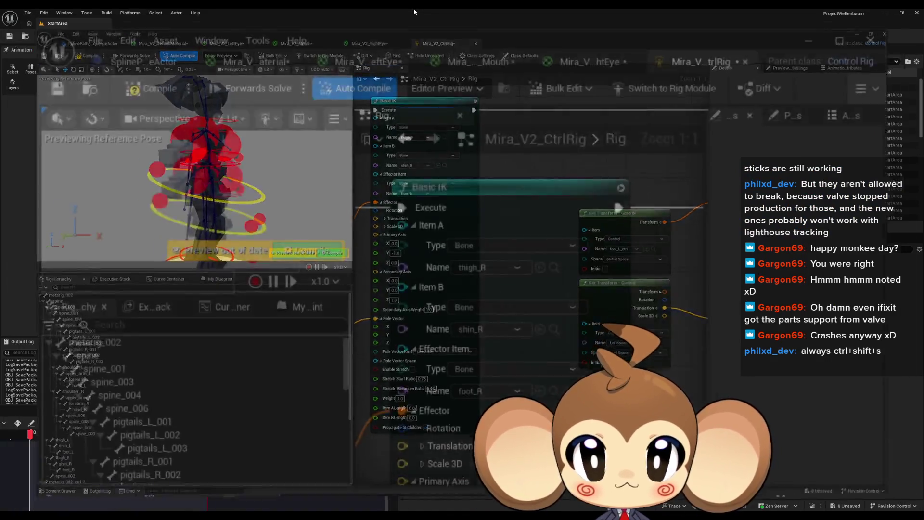
Reimport the Mira_V2 skeletal mesh from the updated FBX and maximize the Control Rig editor again
right_click(532, 462)
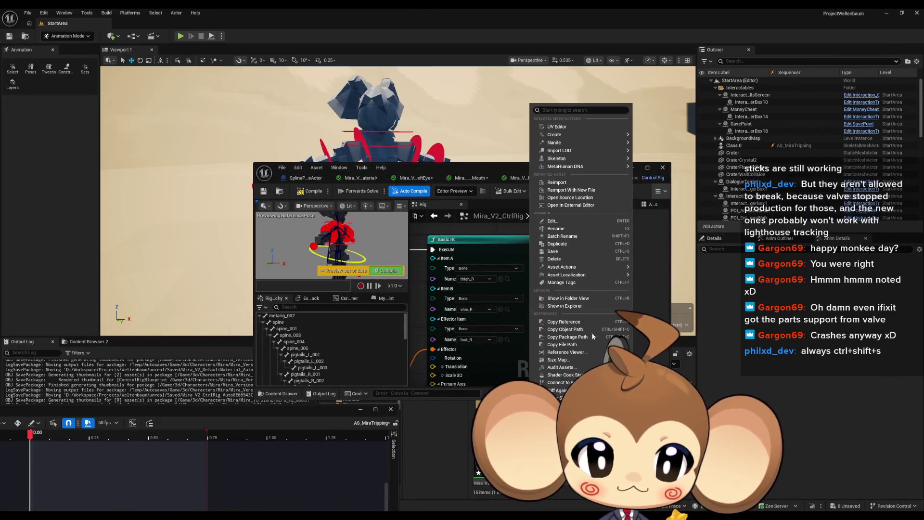
click(561, 181)
double_click(554, 181)
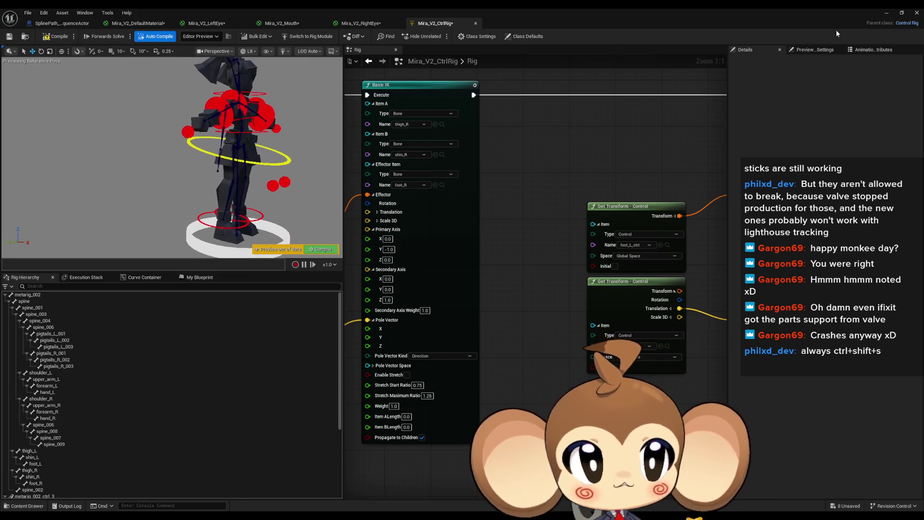
key(alt+Tab)
drag(404, 180, 348, 299)
Play and pause the tripping animation in a floating Sequencer, then close it and exit Animation Mode
click(376, 409)
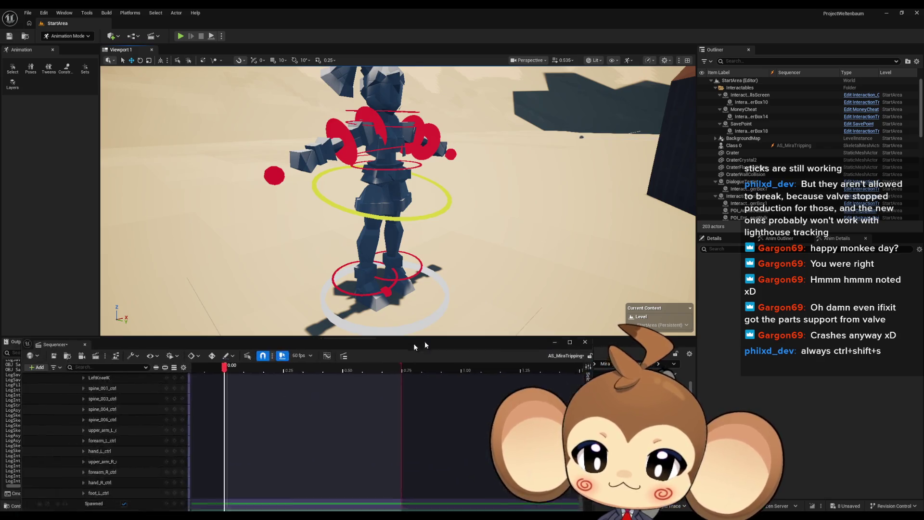
drag(229, 322, 239, 280)
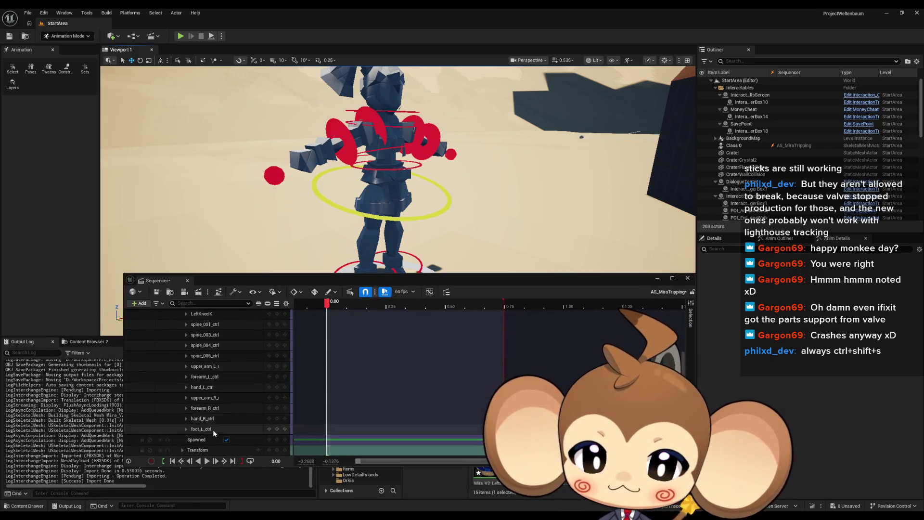
click(207, 461)
click(207, 463)
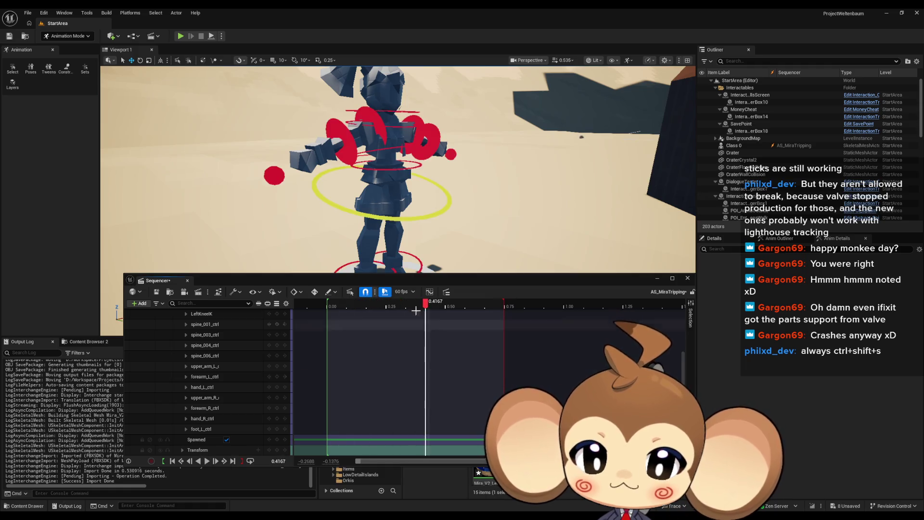
drag(436, 279, 388, 411)
key(shift+1)
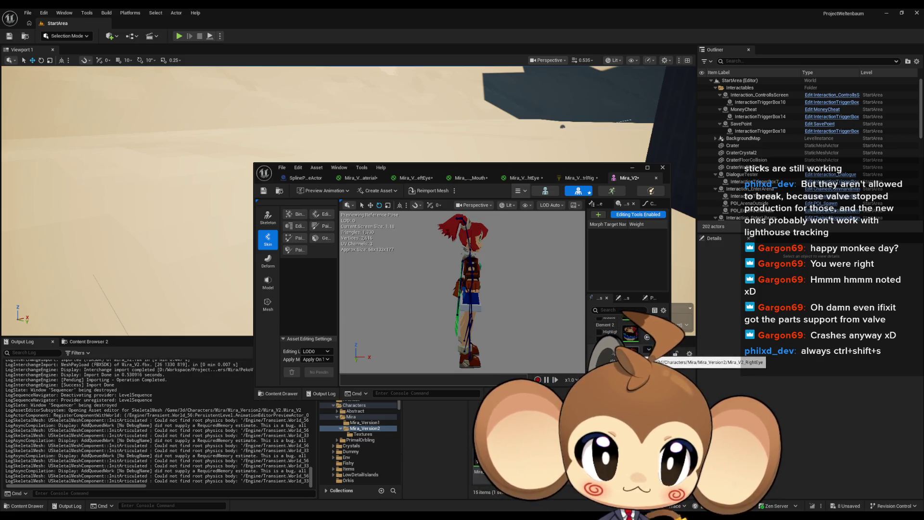
Delete a level sequence in Content > Sequences and open the StartArea level sequence in Sequencer
mouse_move(476, 176)
mouse_down()
mouse_move(385, 152)
mouse_move(200, 245)
mouse_move(151, 247)
mouse_up()
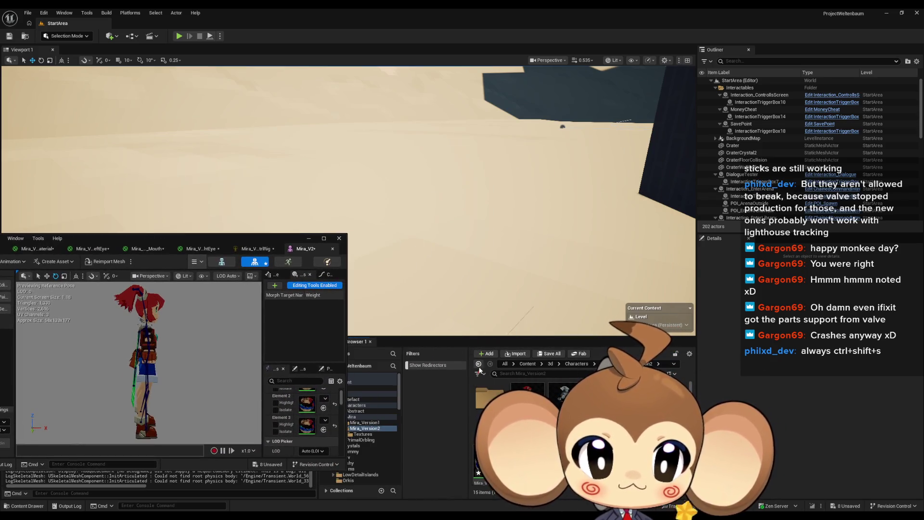
click(527, 364)
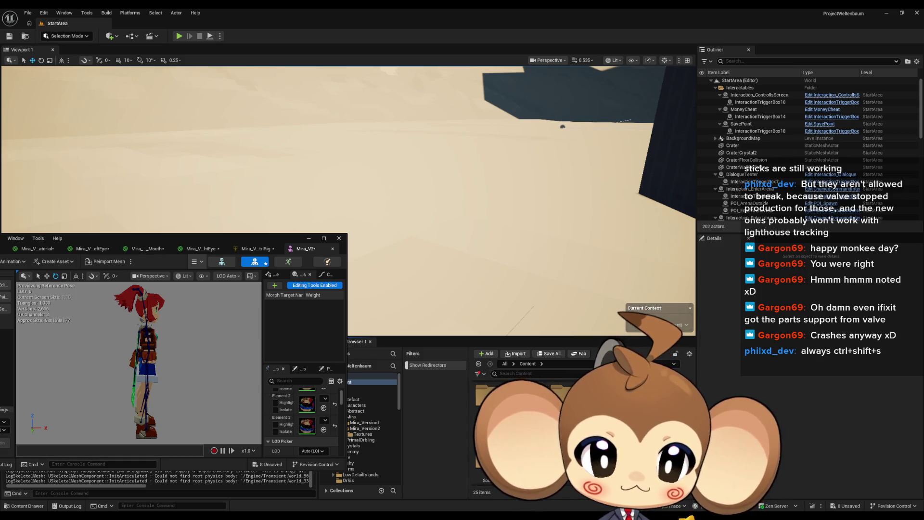
click(372, 430)
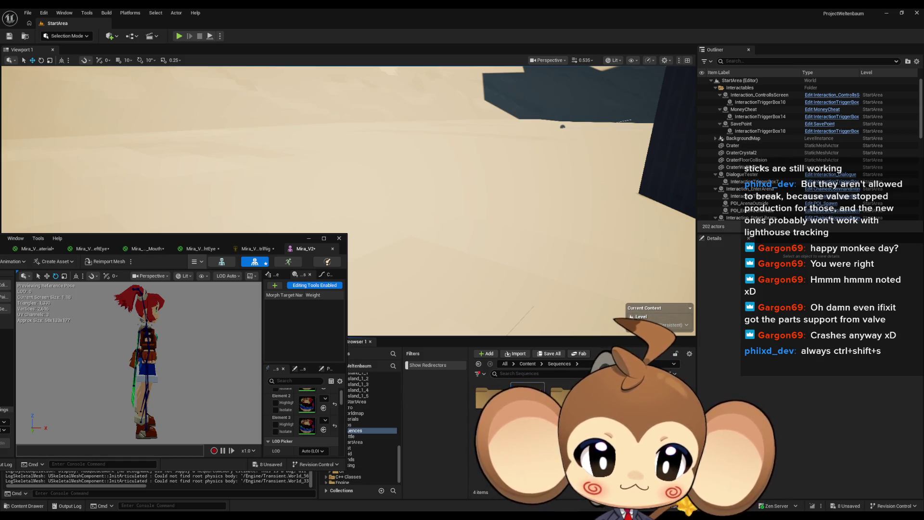
key(Delete)
key(Return)
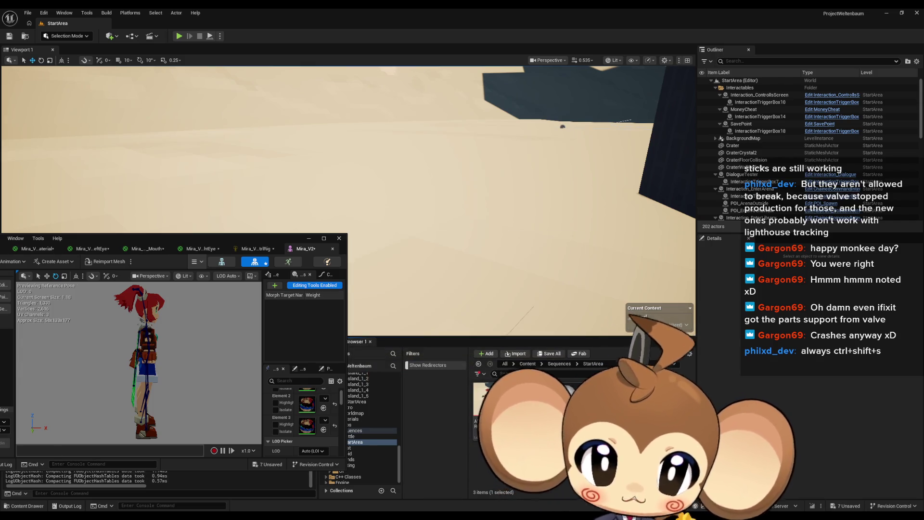
key(Return)
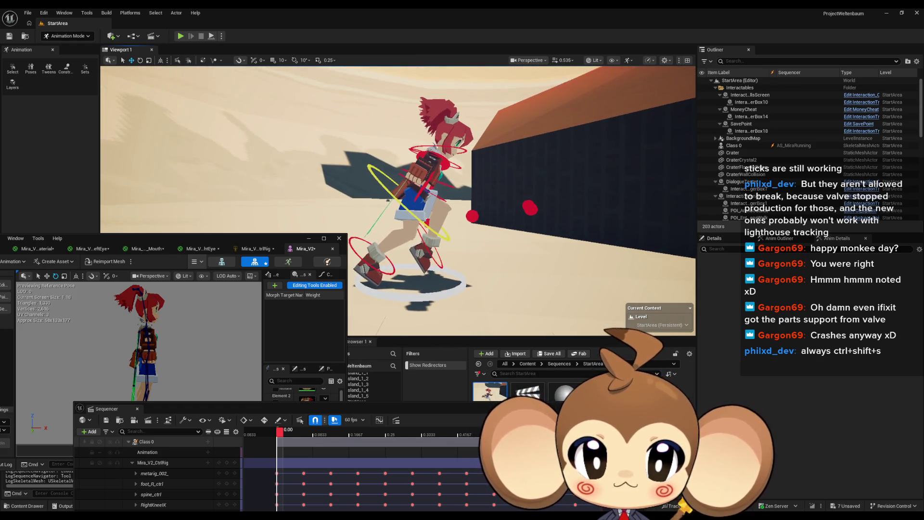
Enlarge the Sequencer and play Mira's running animation
mouse_move(194, 239)
mouse_down()
mouse_move(209, 146)
mouse_move(140, 227)
mouse_move(51, 237)
mouse_up()
mouse_move(360, 403)
mouse_down()
mouse_move(317, 462)
mouse_move(332, 435)
mouse_up()
click(304, 435)
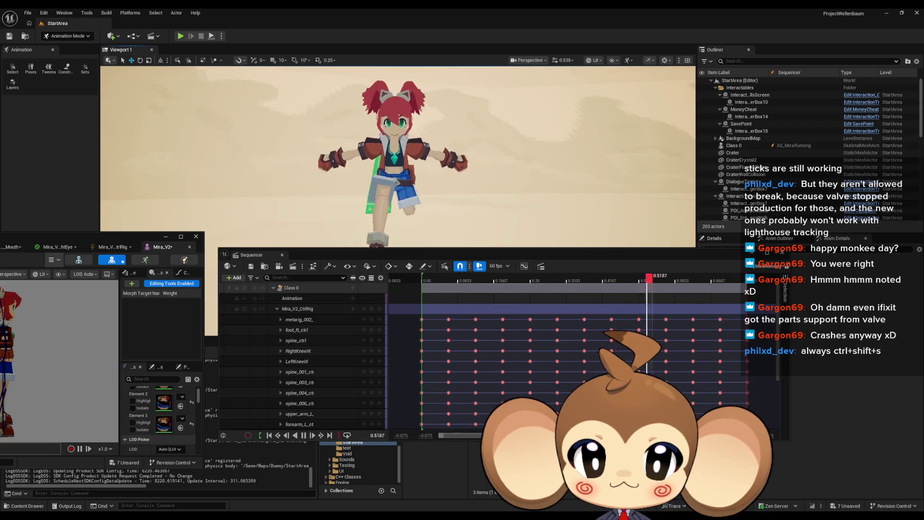
In the Control Rig graph, wire the bottom node's execution output into Set Transform
click(124, 245)
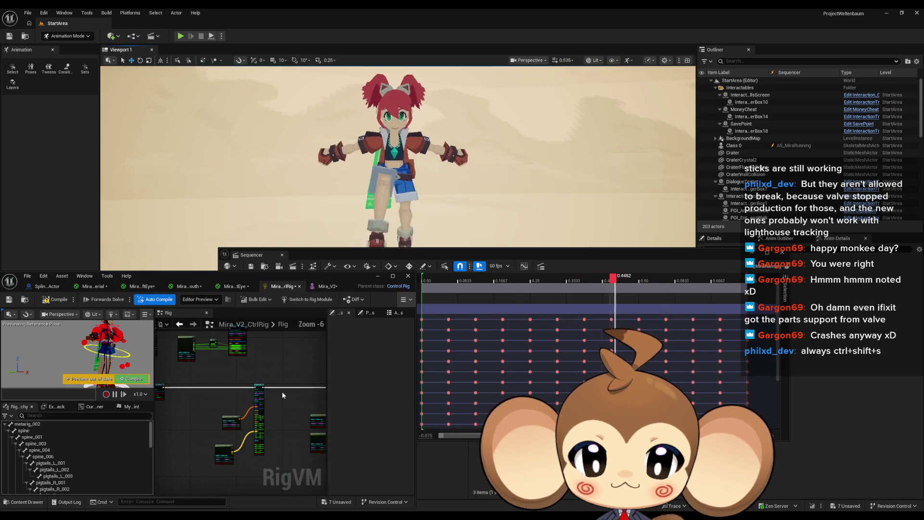
scroll(265, 414, up, 3)
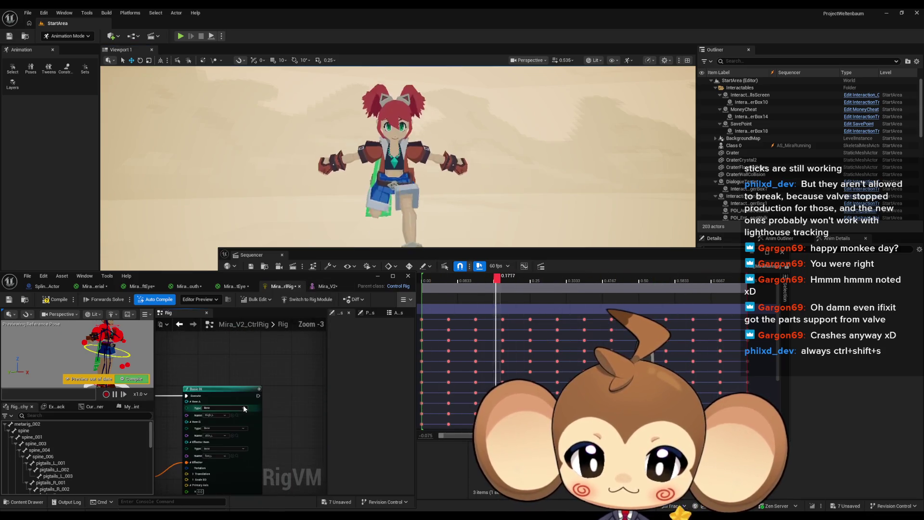
drag(257, 398, 272, 405)
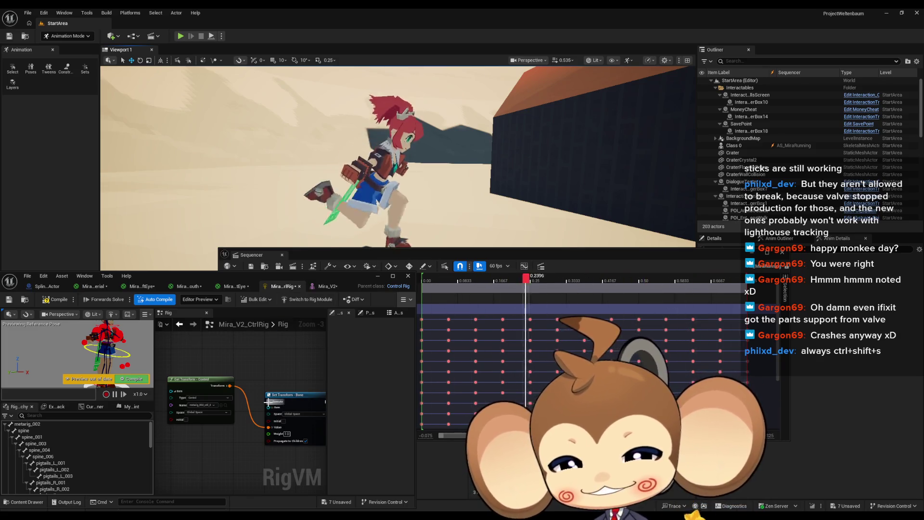
scroll(270, 418, down, 1)
drag(246, 431, 220, 467)
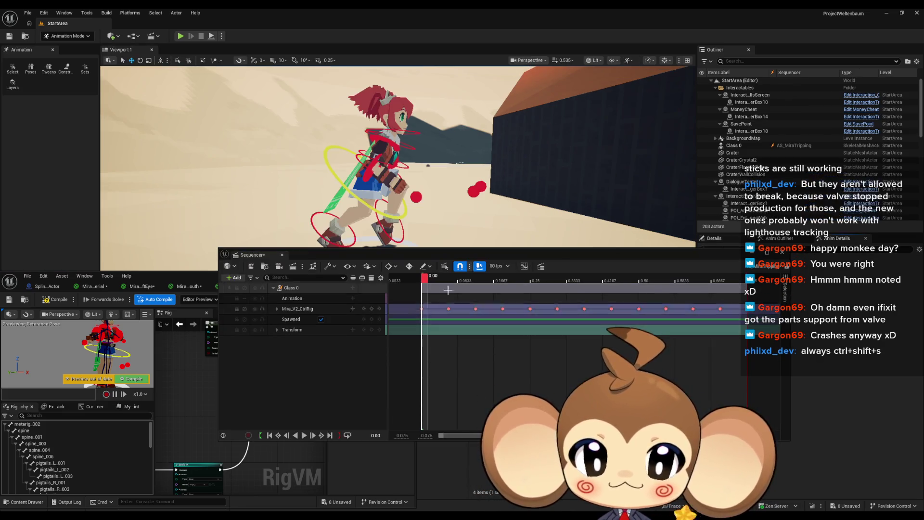
Play AS_MiraTripping, pause mid-run, and scrub the playhead back toward the start to inspect the leg pose
mouse_move(337, 254)
mouse_down()
mouse_move(310, 308)
mouse_move(312, 265)
mouse_up()
click(280, 446)
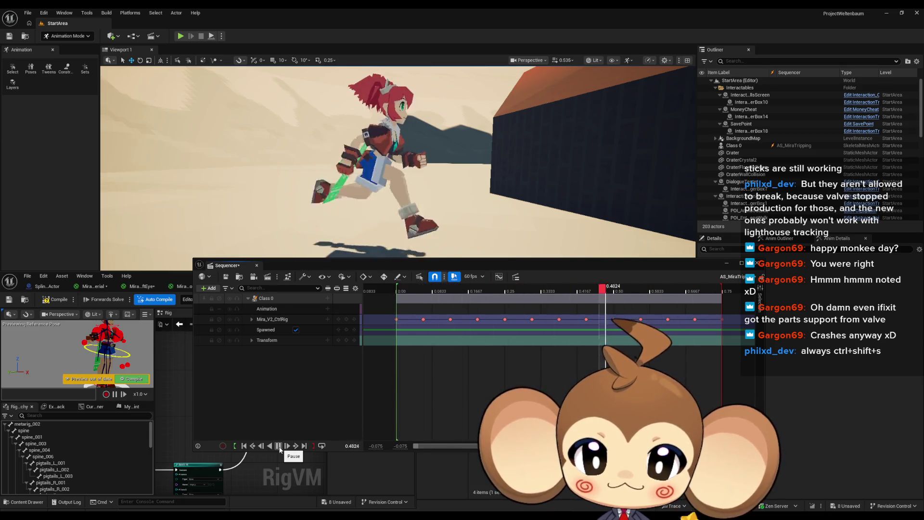
click(279, 446)
click(660, 289)
mouse_move(629, 289)
mouse_down()
mouse_move(398, 297)
mouse_move(636, 307)
mouse_up()
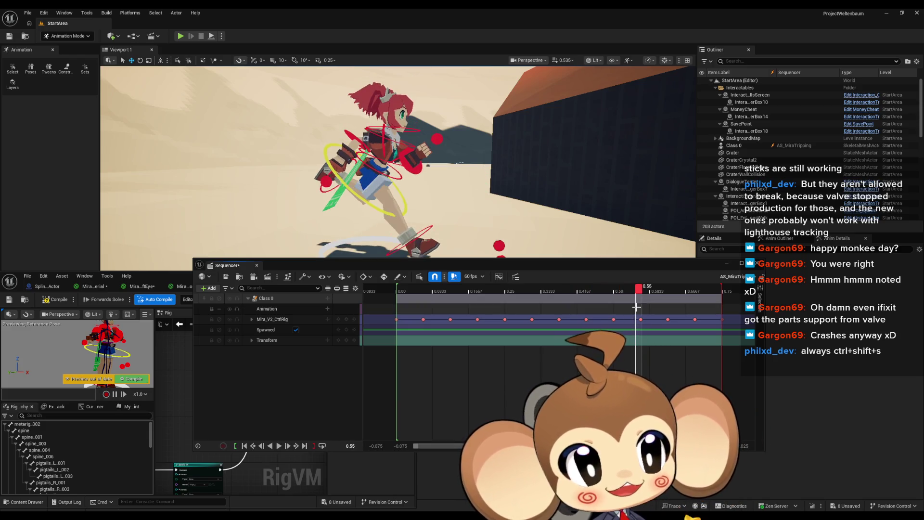
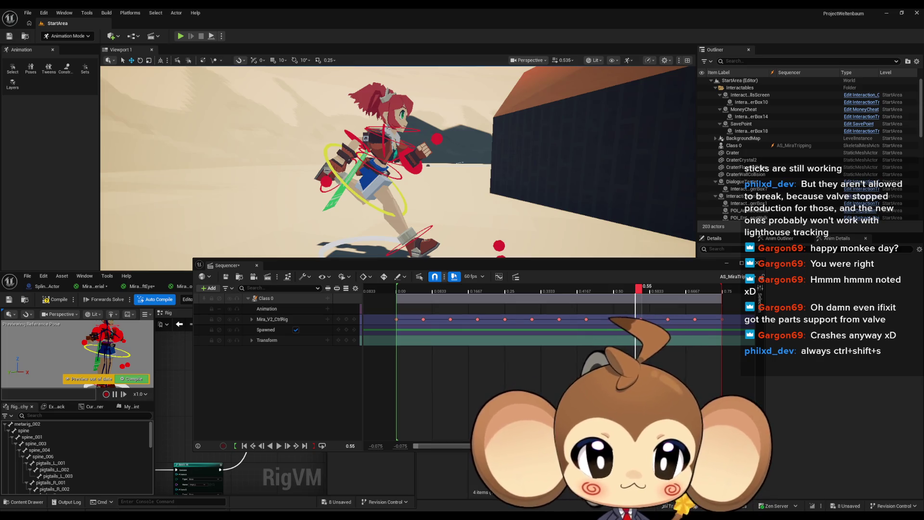
Scrub the Mira run cycle back to 0.00, step to 0.0333, then play it from the start
drag(428, 291, 399, 300)
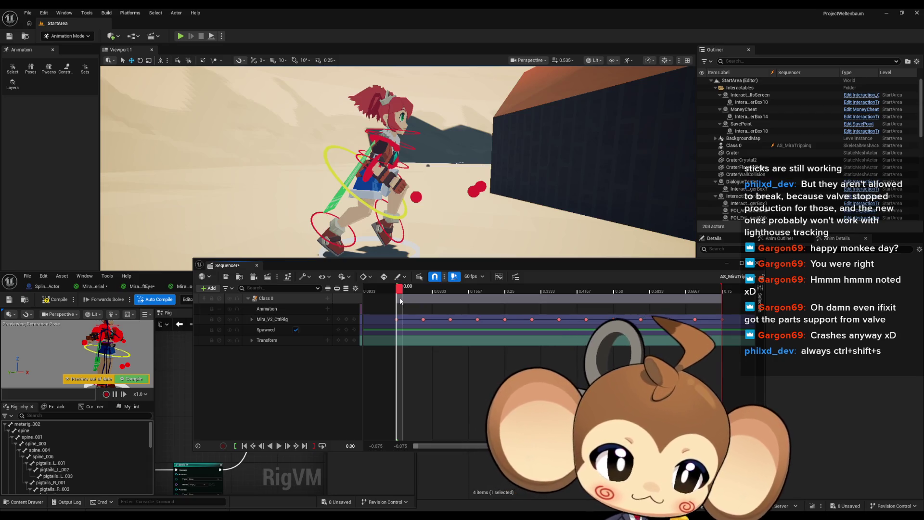
drag(402, 299, 399, 305)
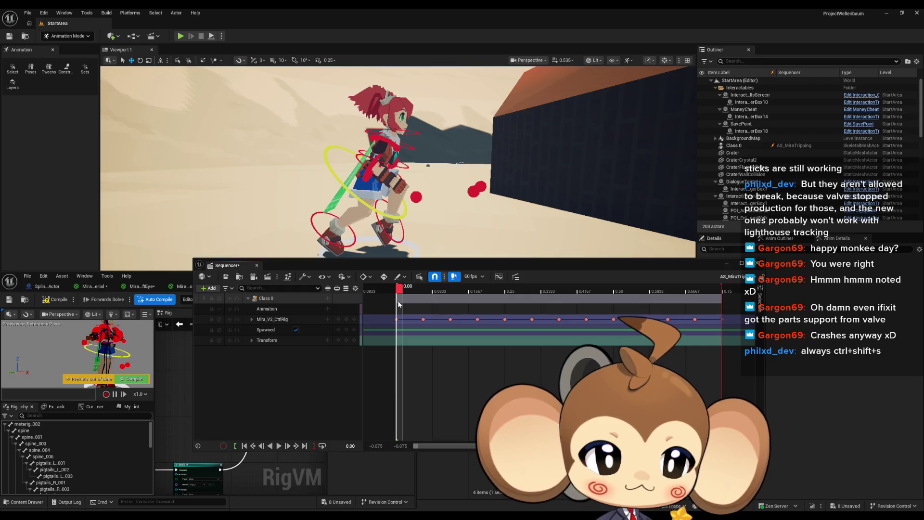
mouse_move(399, 304)
mouse_down()
mouse_move(666, 301)
mouse_move(401, 302)
mouse_up()
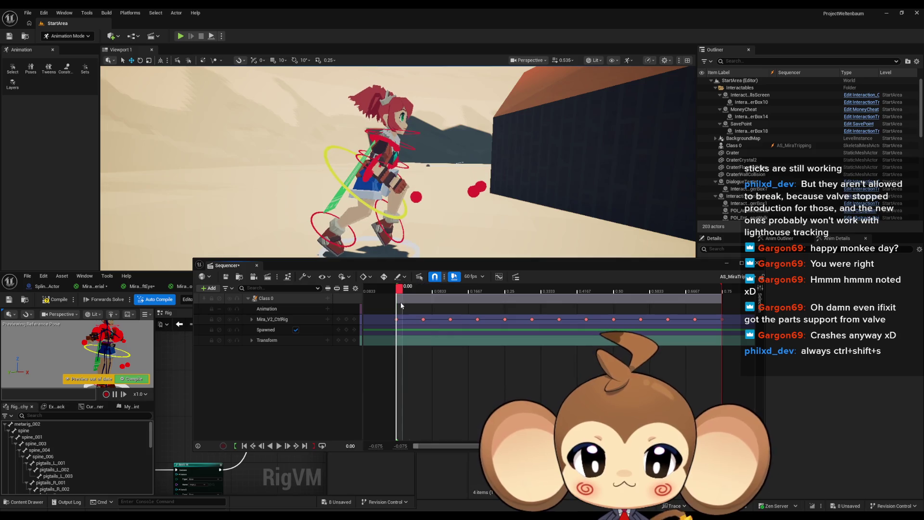
click(279, 446)
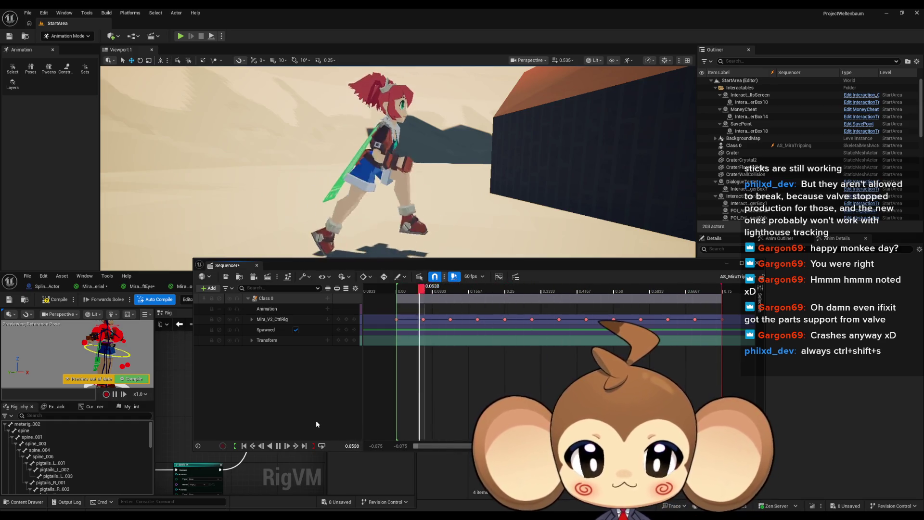
Stop playback, scrub to the mid-stride pose near 0.37, and orbit to inspect it
click(279, 446)
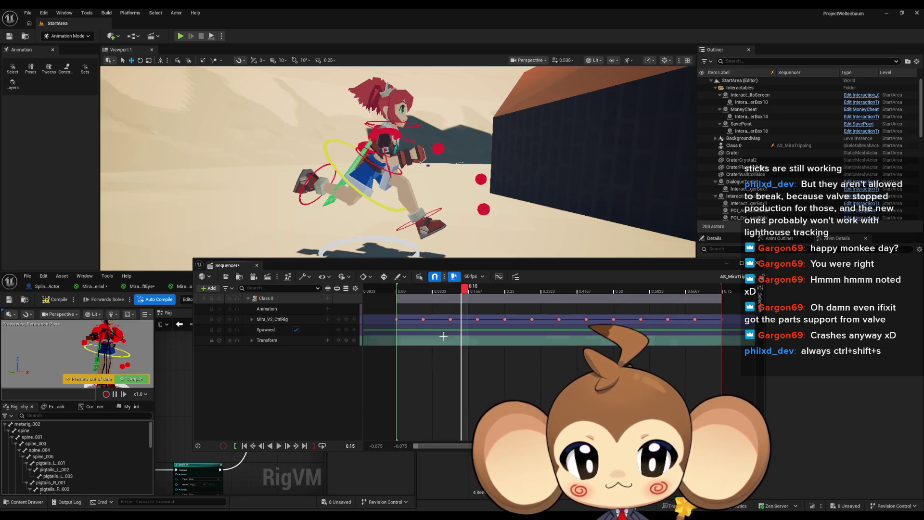
mouse_move(463, 289)
mouse_down()
mouse_move(392, 298)
mouse_move(570, 308)
mouse_move(538, 309)
mouse_up()
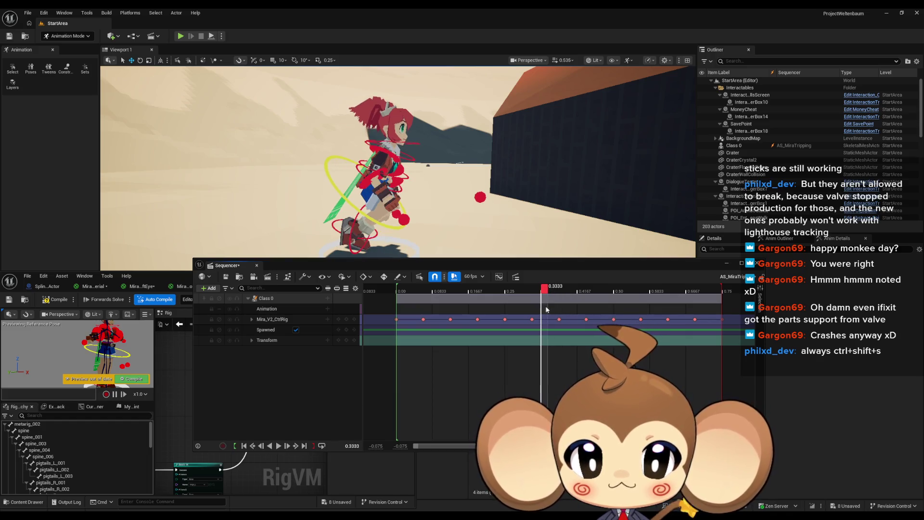
mouse_move(529, 217)
mouse_down()
mouse_move(491, 207)
mouse_move(491, 178)
mouse_move(492, 288)
mouse_move(558, 293)
mouse_up()
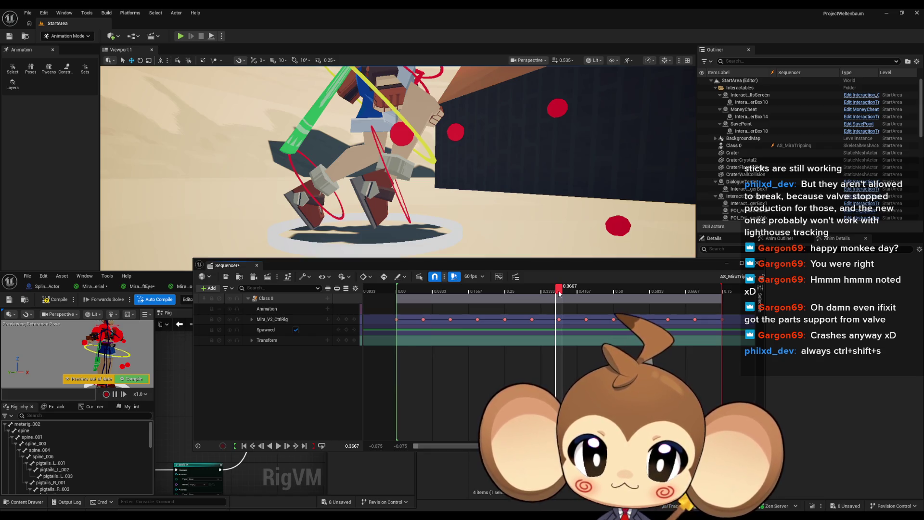
mouse_move(561, 295)
mouse_down()
mouse_move(617, 297)
mouse_move(526, 298)
mouse_move(558, 297)
mouse_up()
mouse_move(484, 231)
mouse_down()
mouse_move(476, 258)
mouse_move(491, 256)
mouse_up()
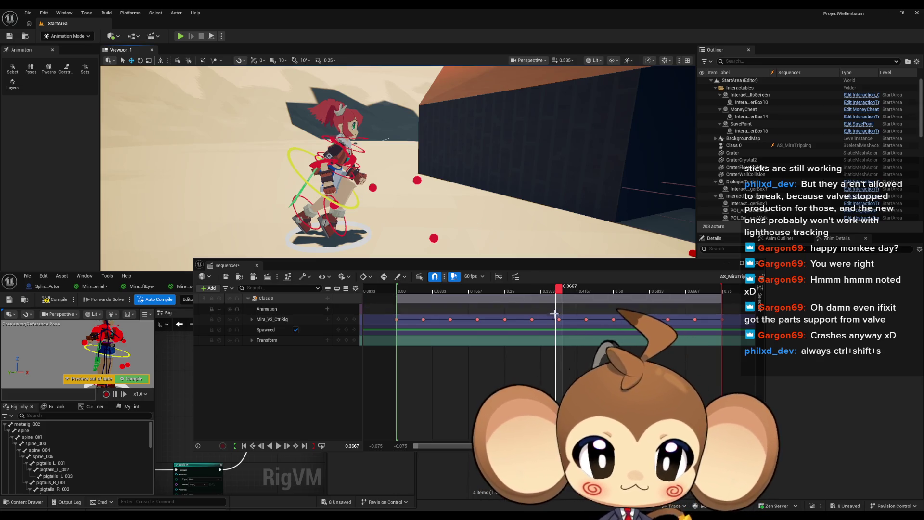
Change the Sequencer display rate from 60 fps to 240 fps
scroll(555, 321, up, 5)
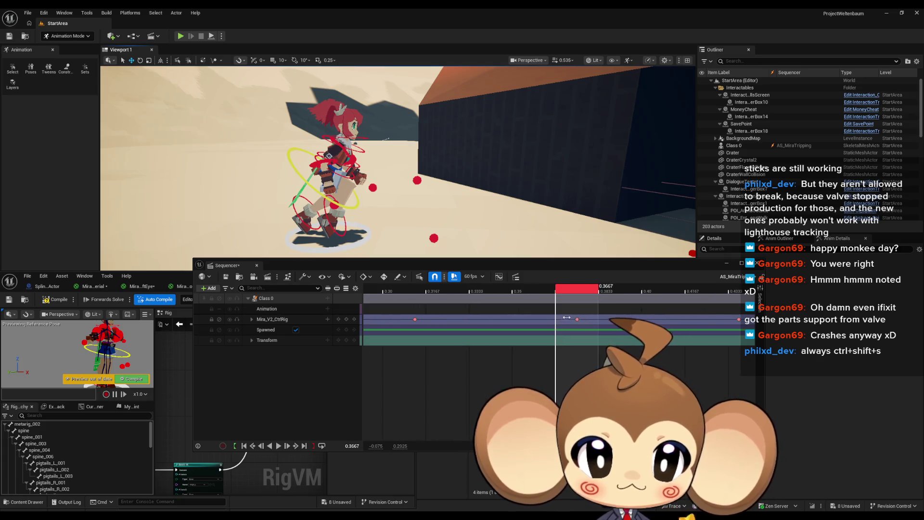
scroll(510, 289, down, 3)
scroll(510, 284, down, 2)
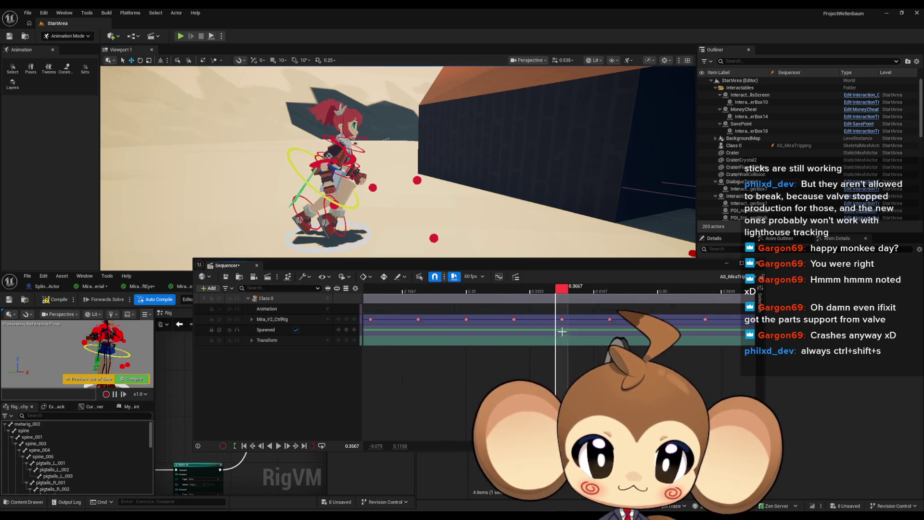
click(473, 276)
click(487, 398)
Scrub around 0.375 to compare poses and bring the later keys into view
scroll(605, 319, up, 5)
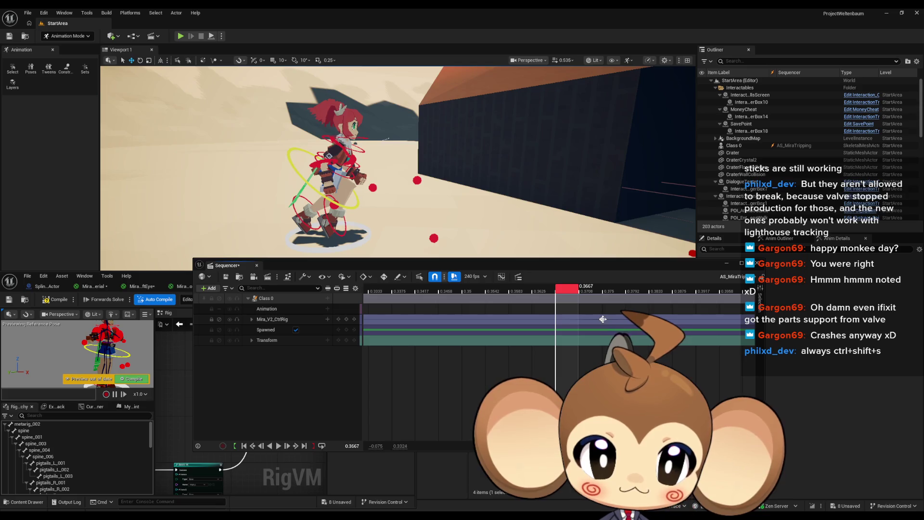
click(606, 288)
mouse_move(612, 291)
mouse_down()
mouse_move(473, 291)
mouse_move(616, 295)
mouse_up()
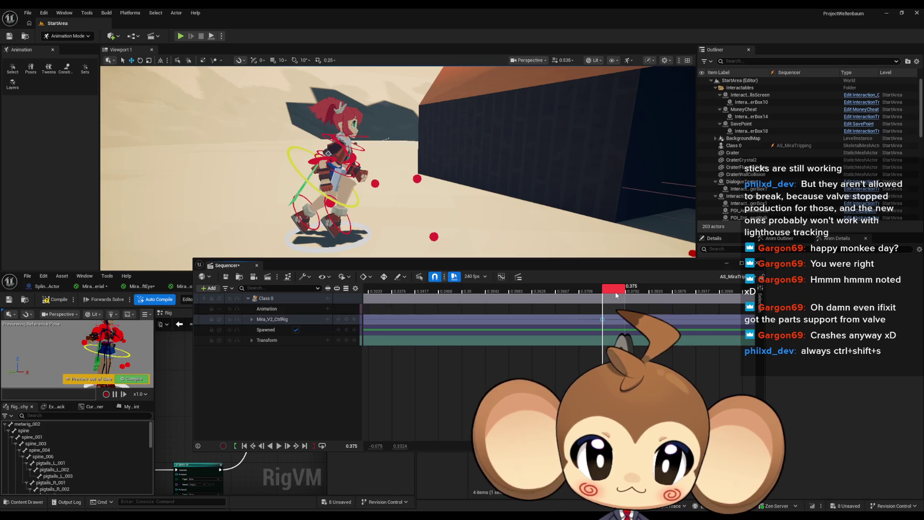
scroll(676, 331, down, 6)
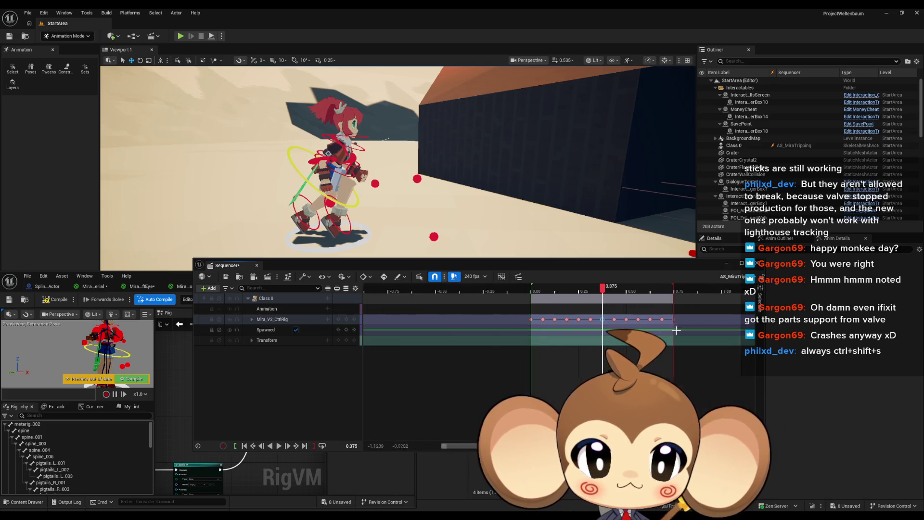
scroll(676, 331, up, 5)
click(649, 288)
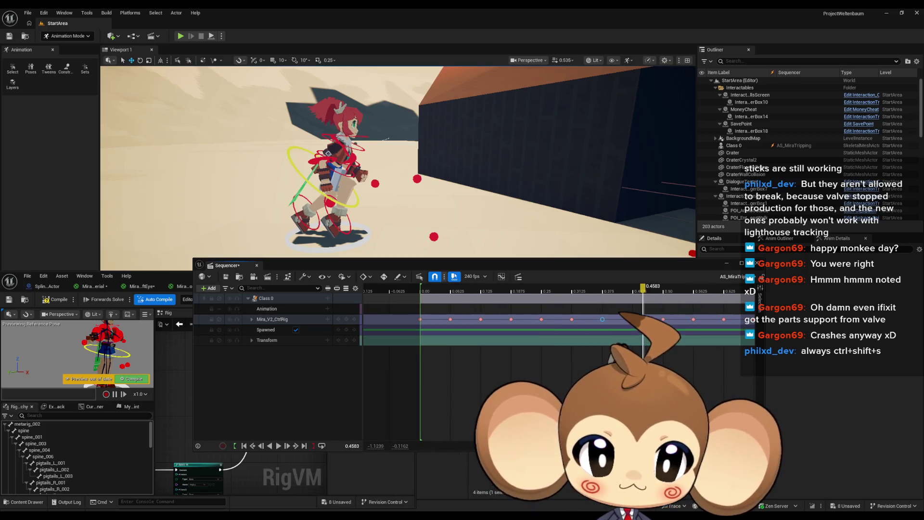
scroll(593, 359, down, 3)
mouse_move(601, 291)
mouse_down()
mouse_move(664, 290)
mouse_move(602, 291)
mouse_up()
scroll(601, 338, up, 3)
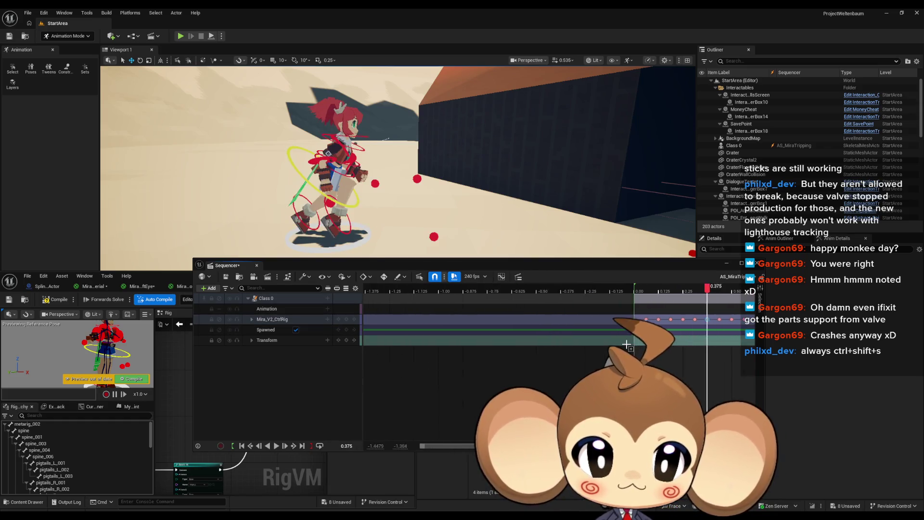
drag(601, 339, 441, 304)
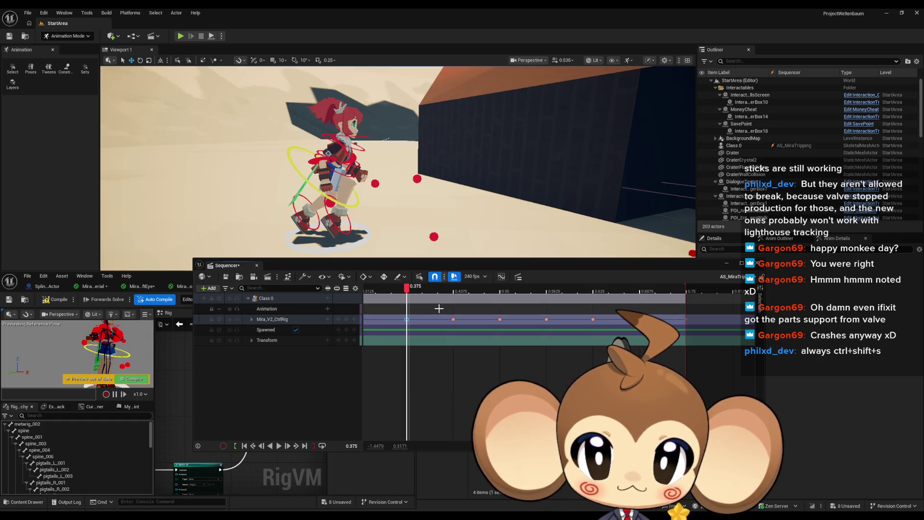
Select the run-cycle keys at 0.375, 0.4375 and 0.50, ending on 0.4375
drag(439, 309, 699, 351)
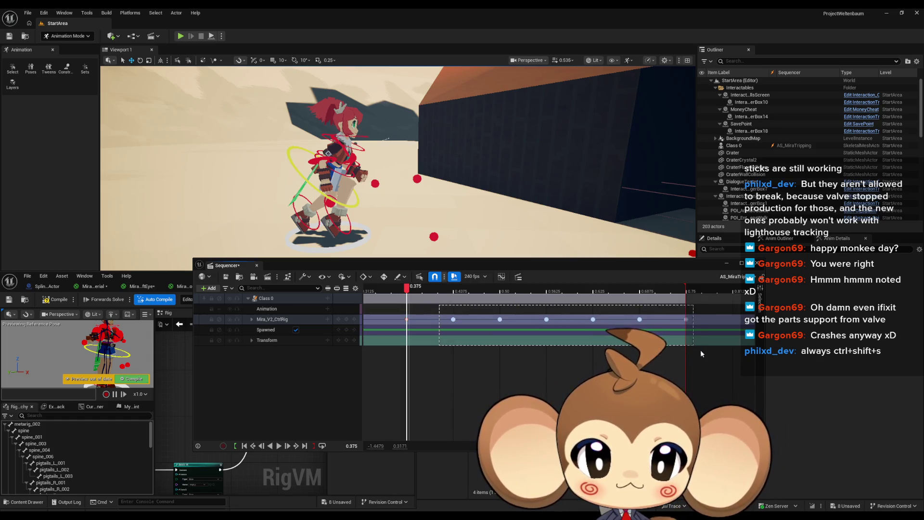
click(454, 319)
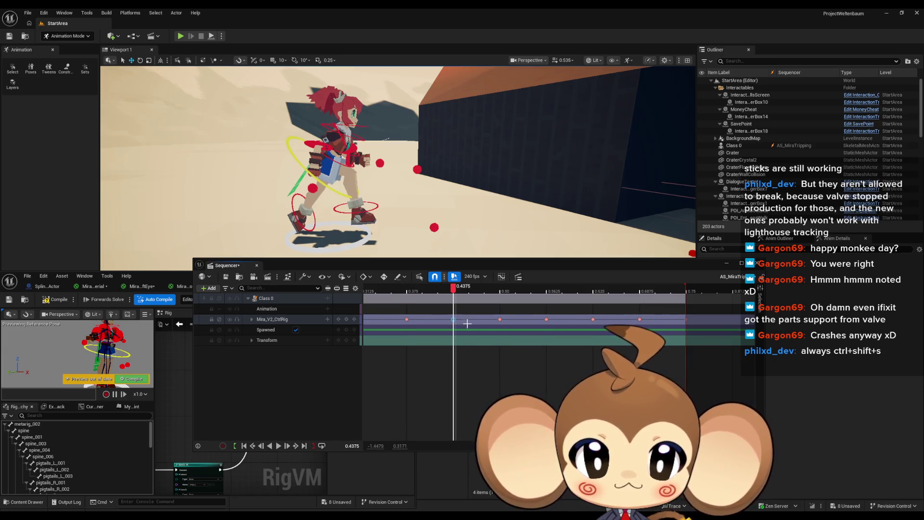
click(406, 319)
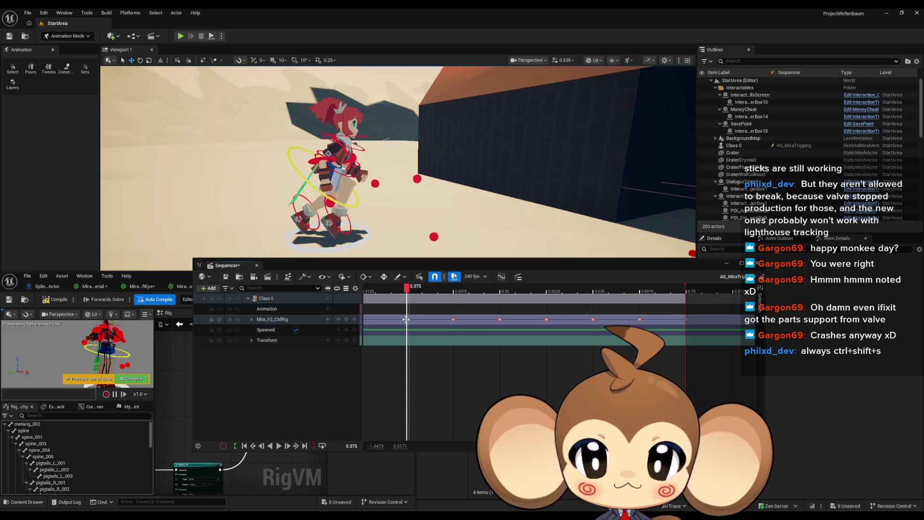
click(452, 320)
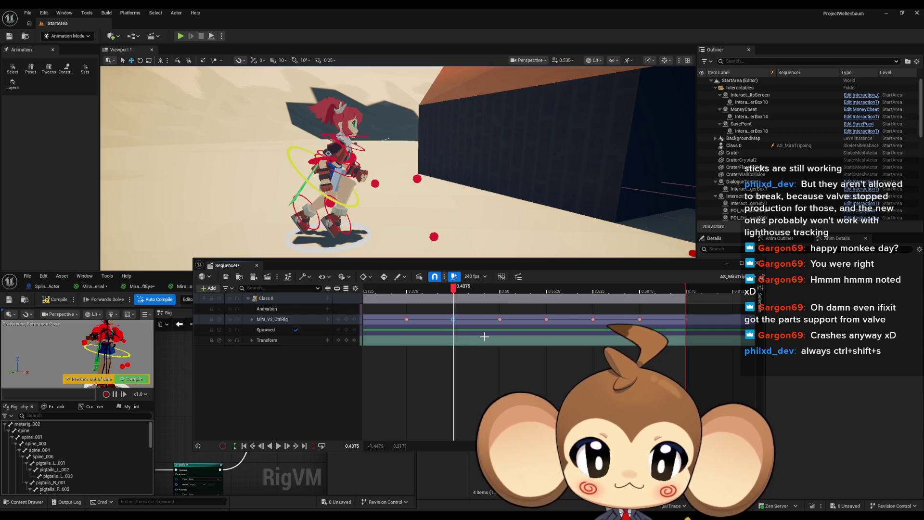
click(500, 319)
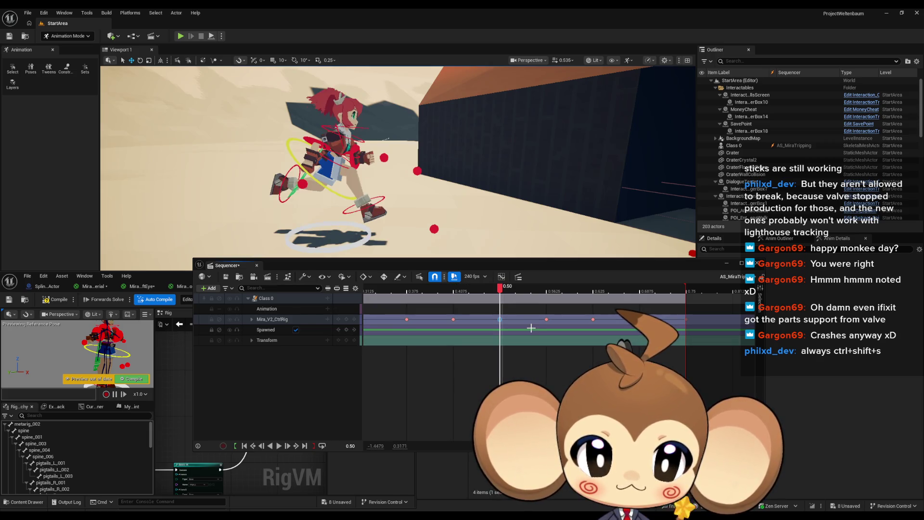
click(454, 319)
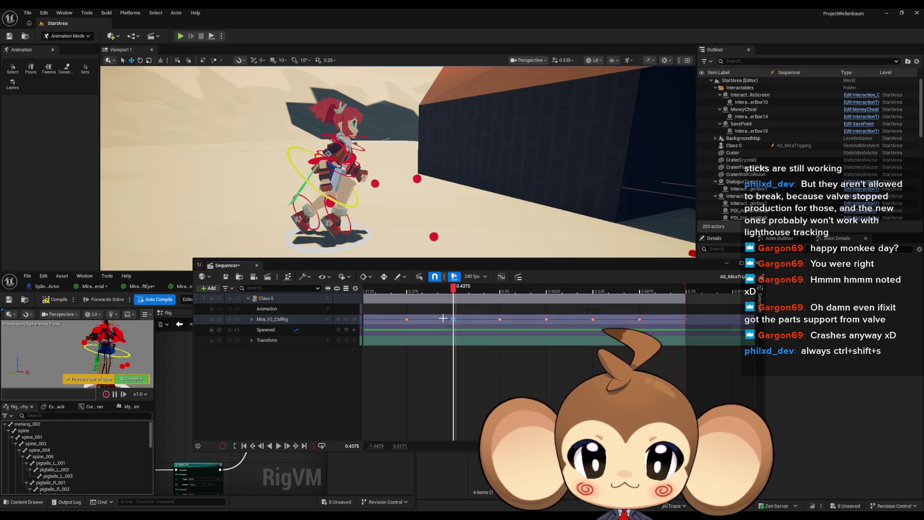
Scrub from 0.3875 and play the keys back, stopping at 0.5292
click(415, 289)
mouse_move(410, 292)
mouse_down()
mouse_move(484, 291)
mouse_move(364, 298)
mouse_up()
key(space)
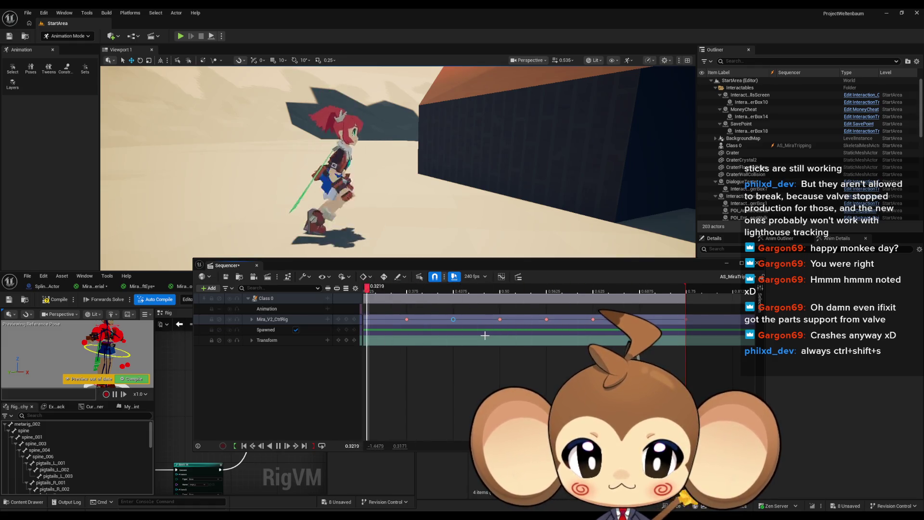
click(523, 291)
drag(522, 291, 409, 297)
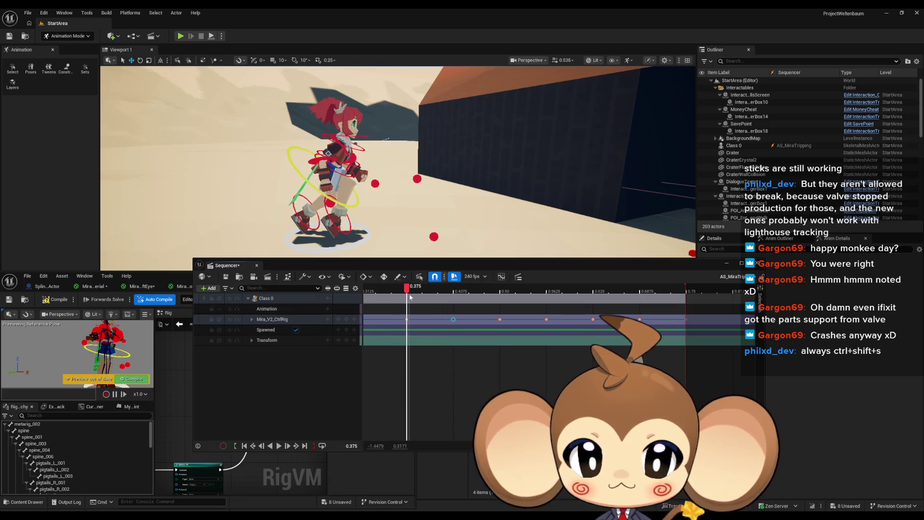
Jump between the keys at 0.4375 and 0.50, then undo the pasted keys
click(452, 319)
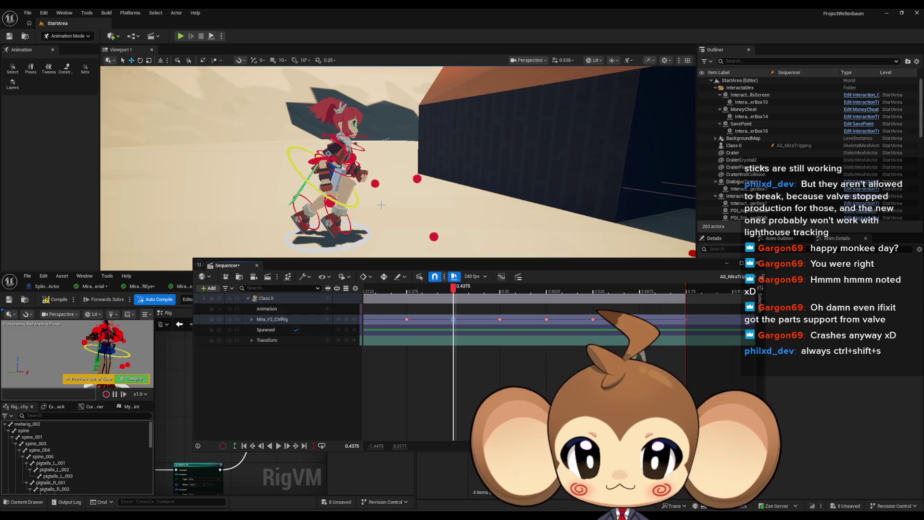
click(500, 320)
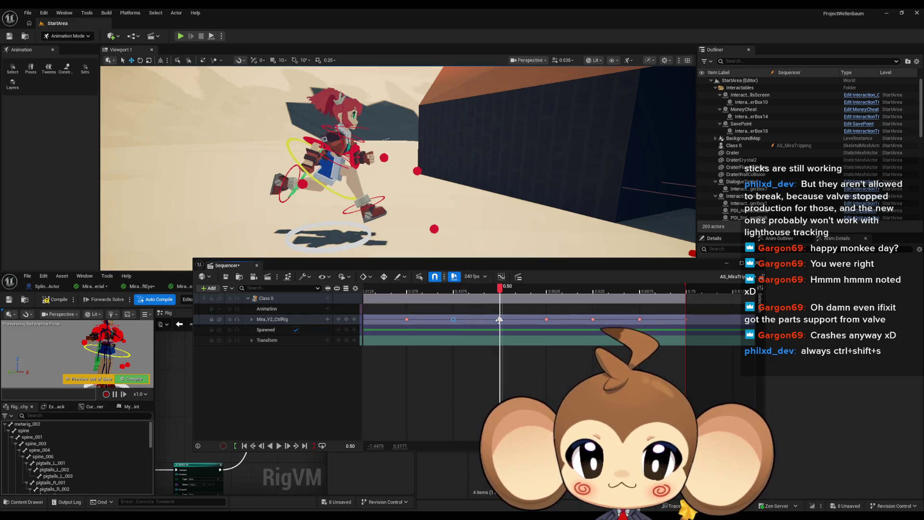
click(452, 320)
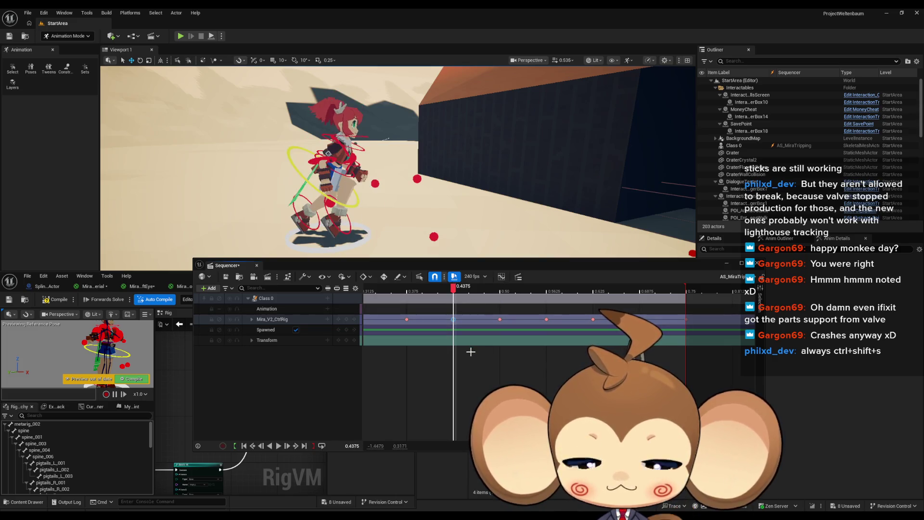
key(ctrl+z)
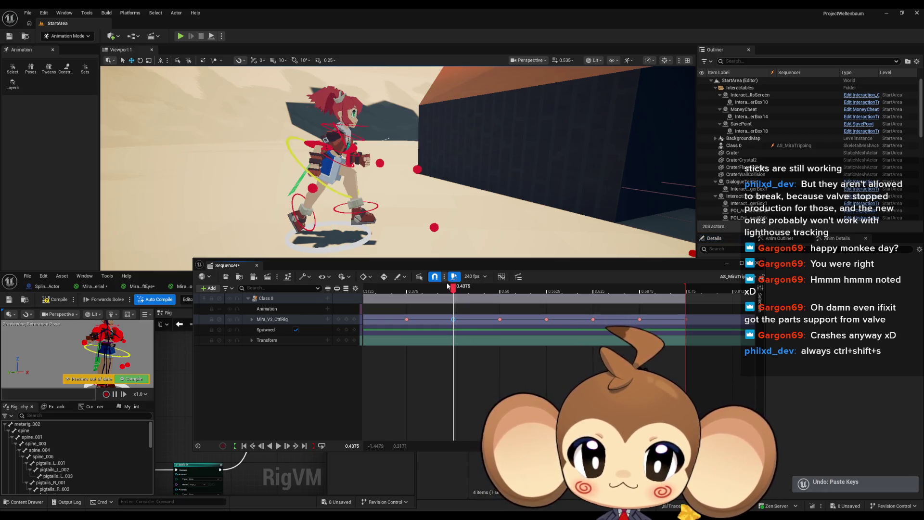
Scrub to 0.4375 and select the right foot control, foot_R_ctrl
mouse_move(453, 289)
mouse_down()
mouse_move(392, 295)
mouse_move(456, 295)
mouse_move(410, 297)
mouse_up()
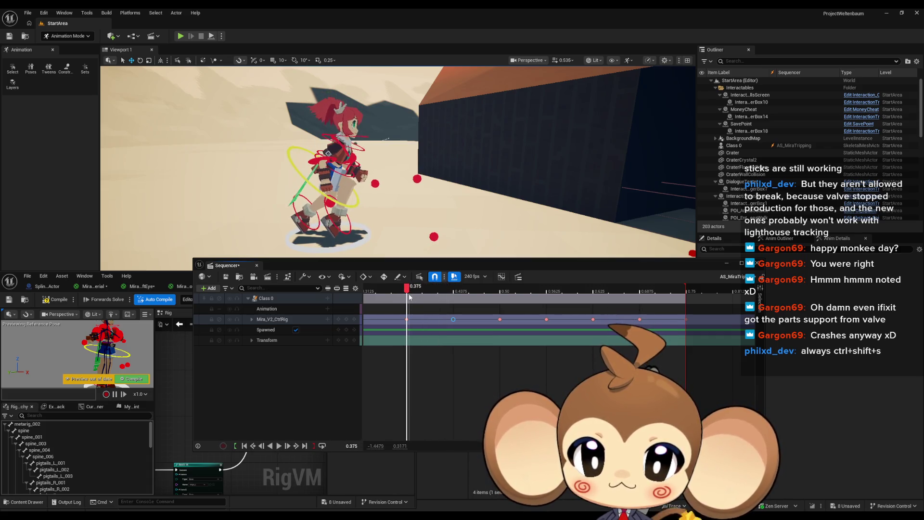
drag(410, 297, 457, 296)
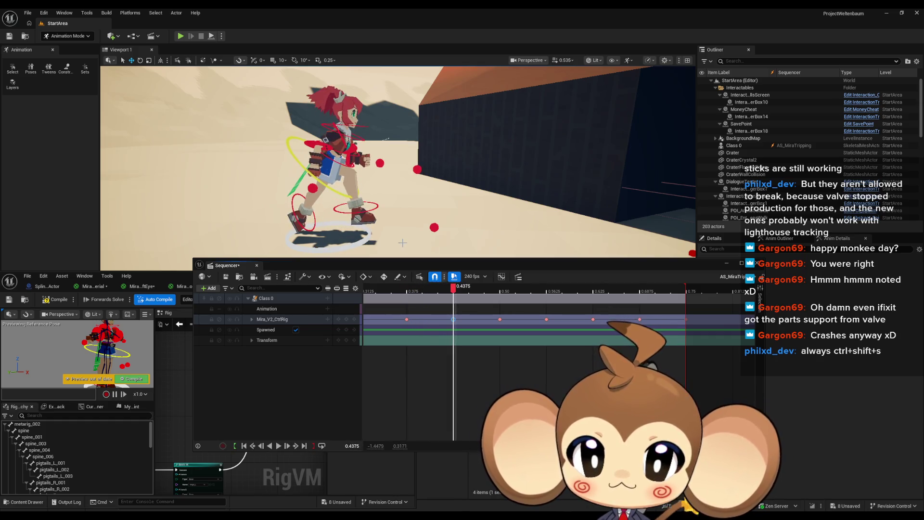
scroll(442, 158, up, 6)
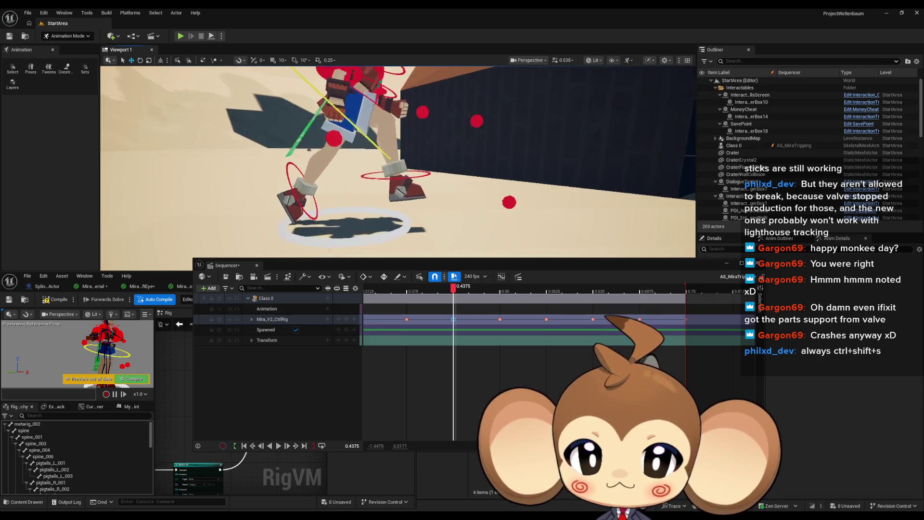
click(441, 158)
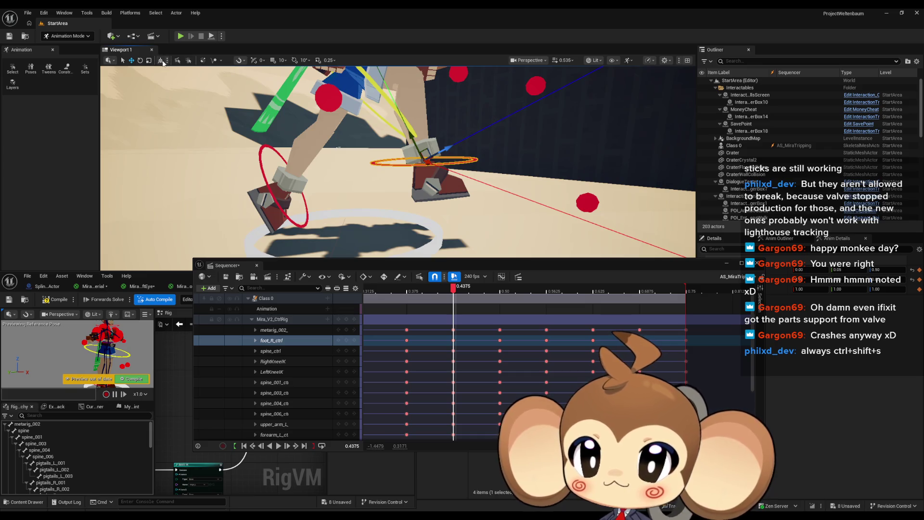
Switch foot_R_ctrl to rotate mode and scrub around 0.4375 to compare poses
click(140, 60)
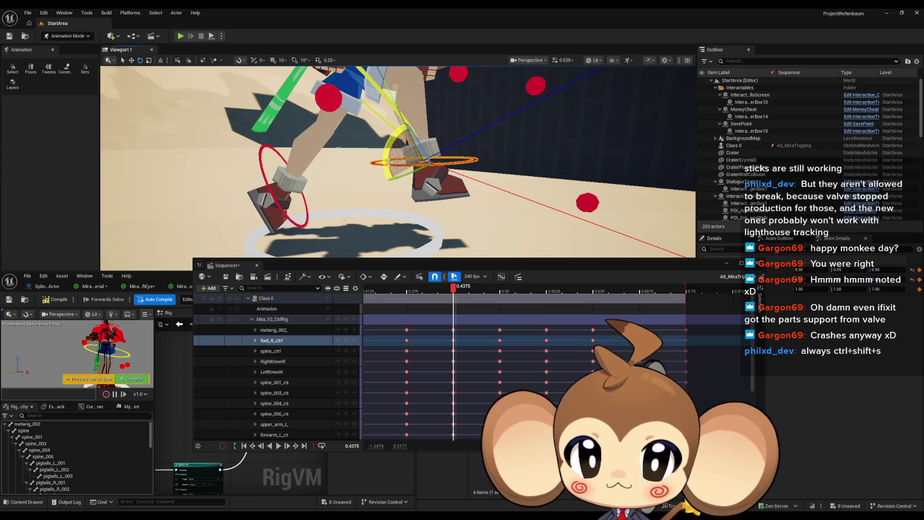
drag(453, 291, 409, 294)
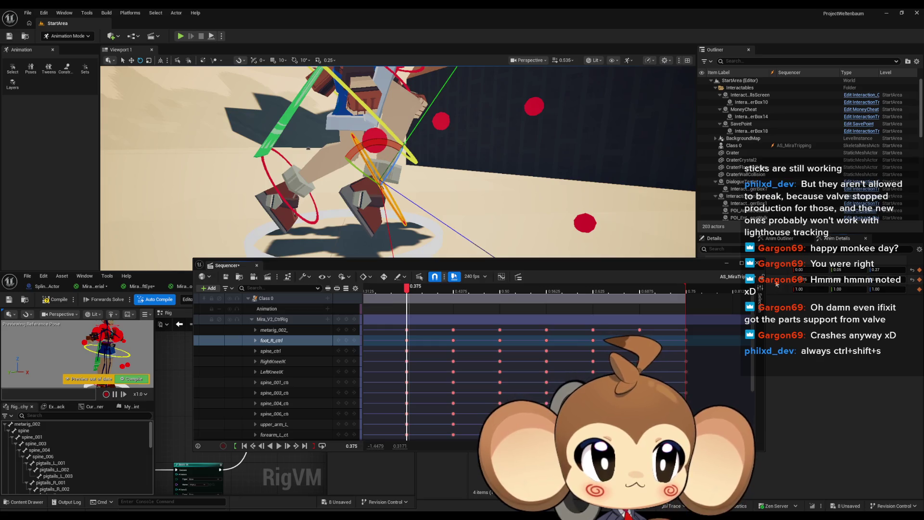
drag(408, 294, 455, 290)
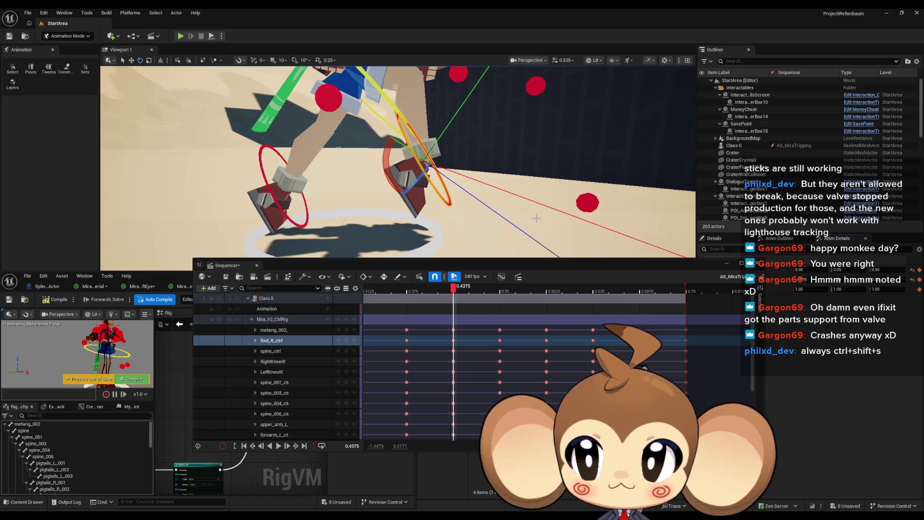
click(383, 314)
mouse_move(455, 289)
mouse_down()
mouse_move(409, 292)
mouse_move(455, 293)
mouse_up()
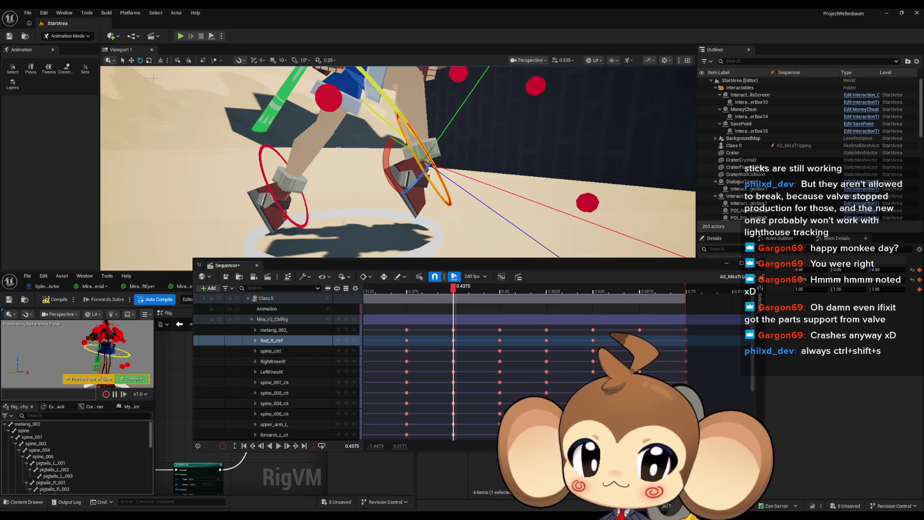
Move the right foot control down and left, then scrub to check the foot motion
key(w)
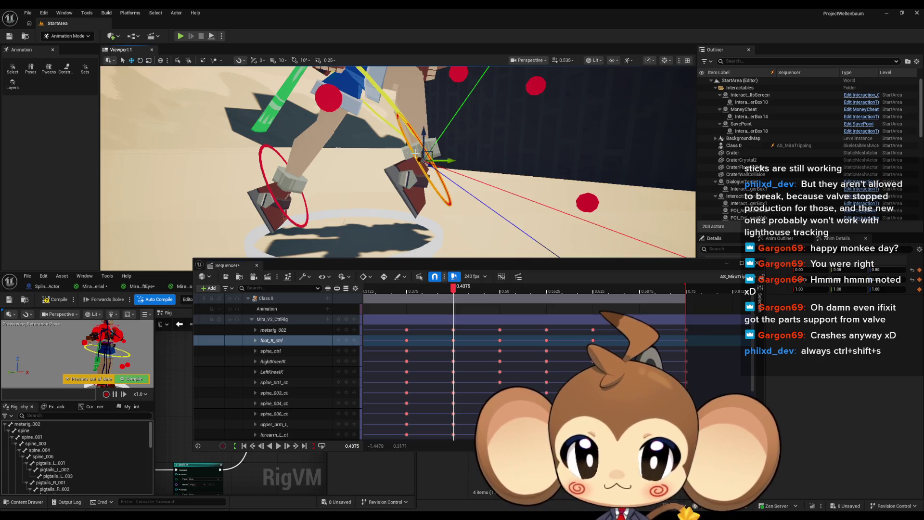
mouse_move(431, 153)
mouse_down()
mouse_move(377, 197)
mouse_move(351, 200)
mouse_move(320, 179)
mouse_move(265, 202)
mouse_move(293, 186)
mouse_up()
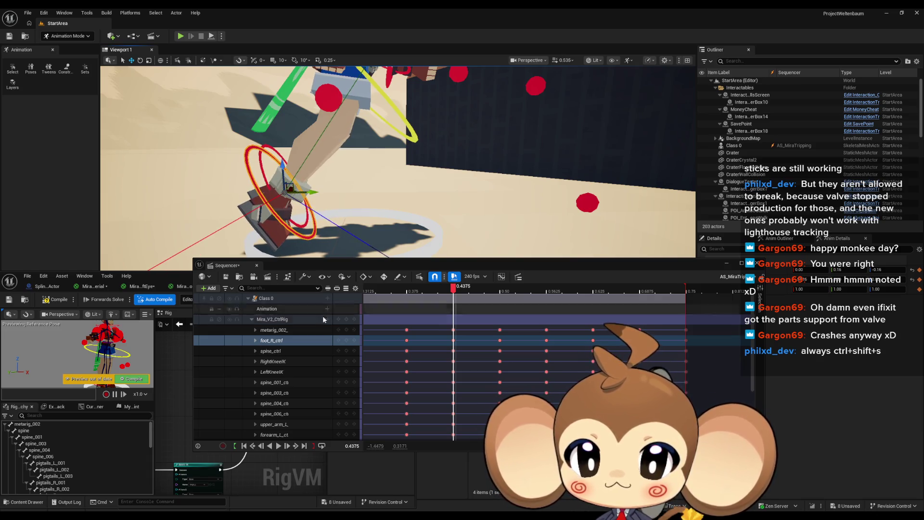
click(382, 310)
drag(454, 292, 384, 294)
mouse_move(377, 293)
mouse_down()
mouse_move(421, 294)
mouse_move(367, 295)
mouse_move(455, 291)
mouse_up()
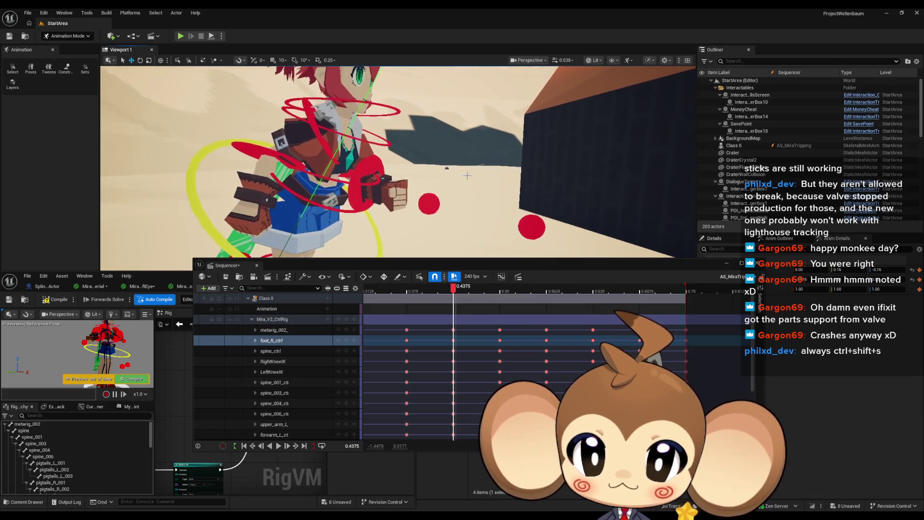
Select upper_arm_R and swing the right upper arm forward
click(318, 131)
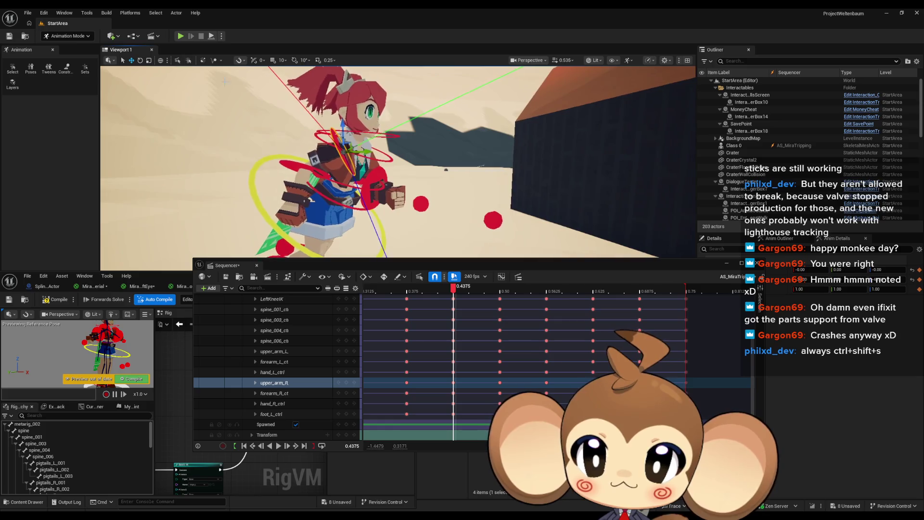
drag(366, 178, 397, 152)
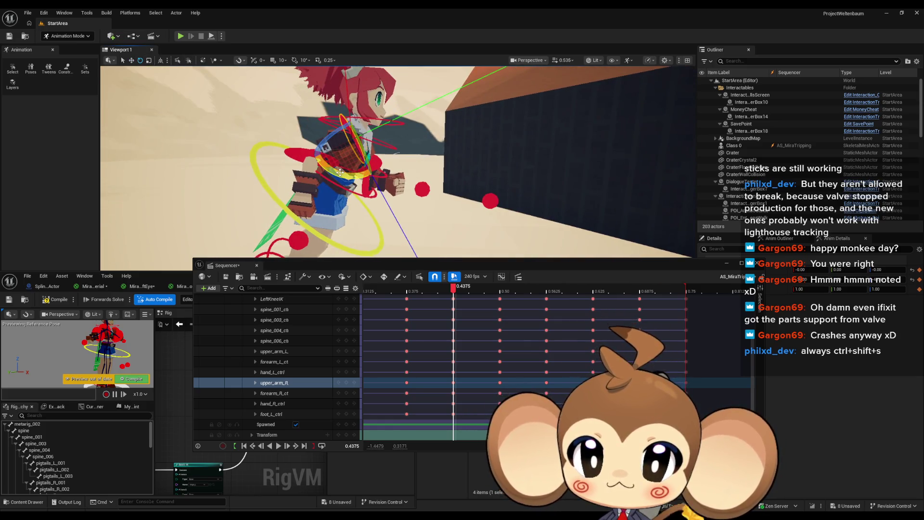
drag(339, 172, 393, 207)
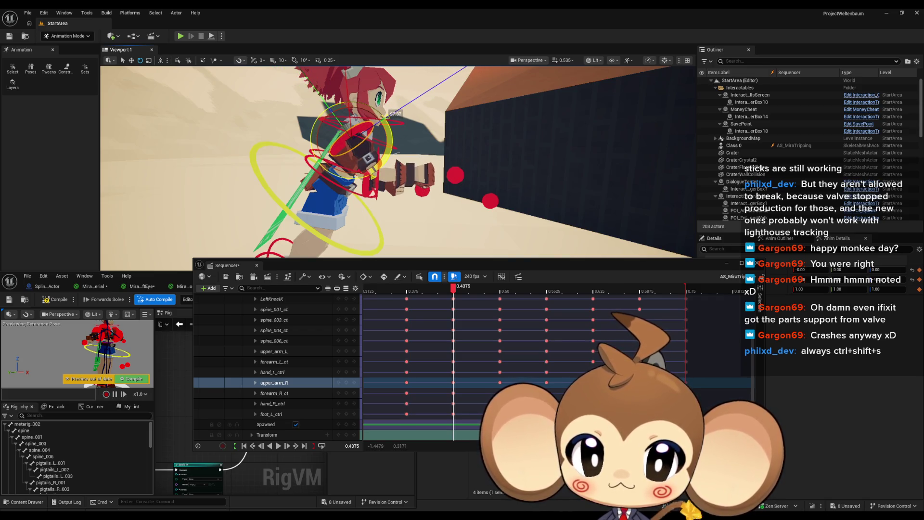
scroll(319, 319, up, 4)
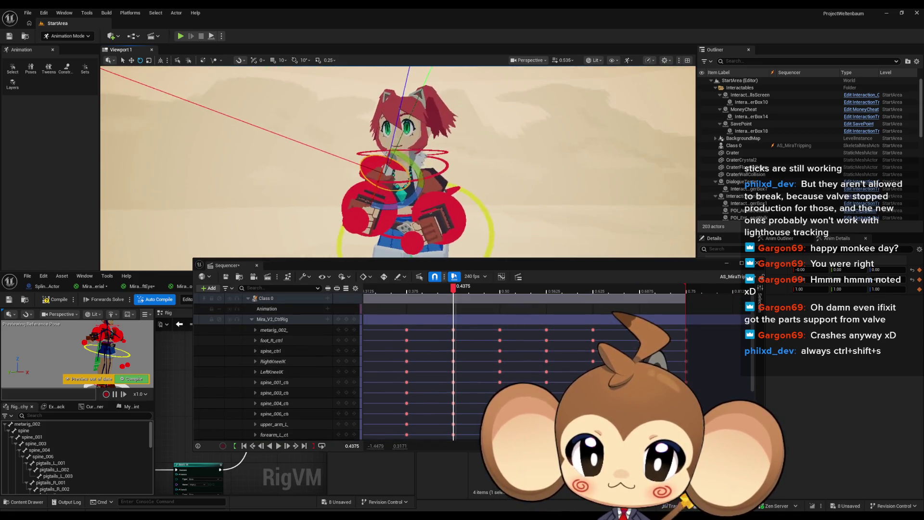
Rotate upper_arm_L at 0.4375, select forearm_L_ctrl, and scrub back to preview
click(452, 183)
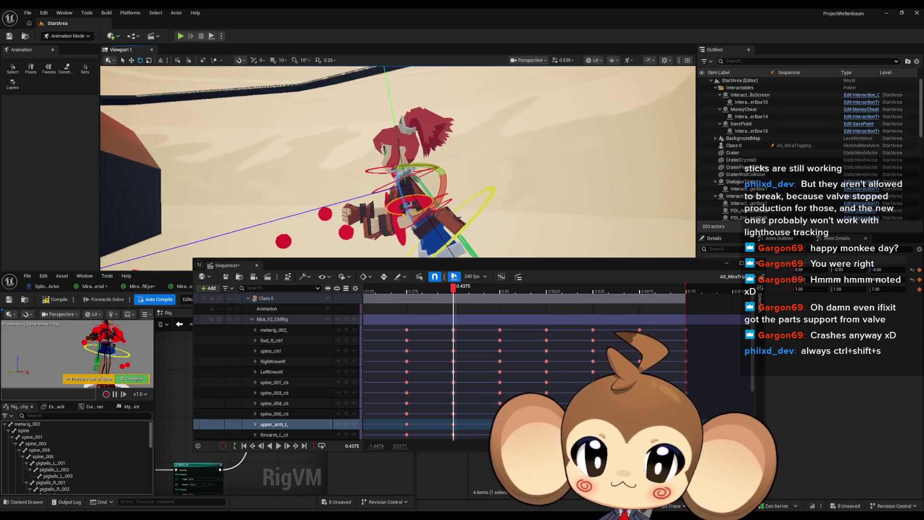
drag(452, 183, 373, 155)
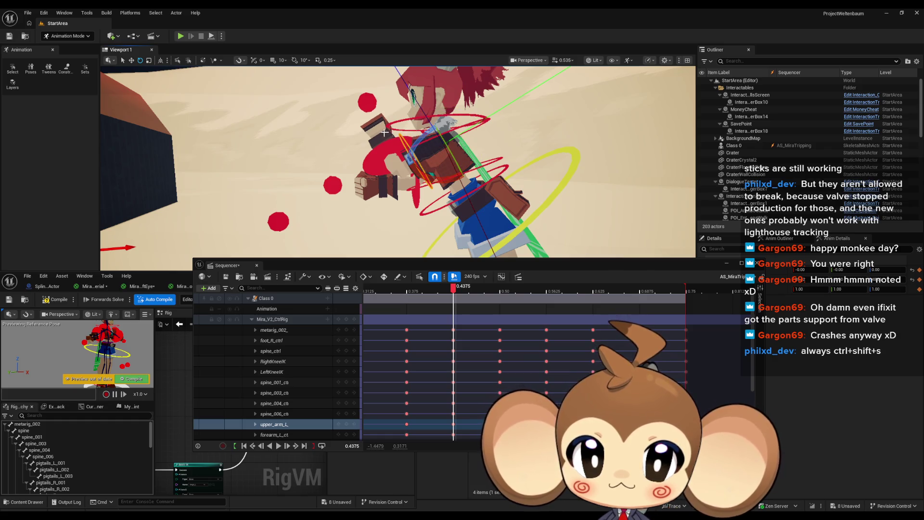
click(418, 170)
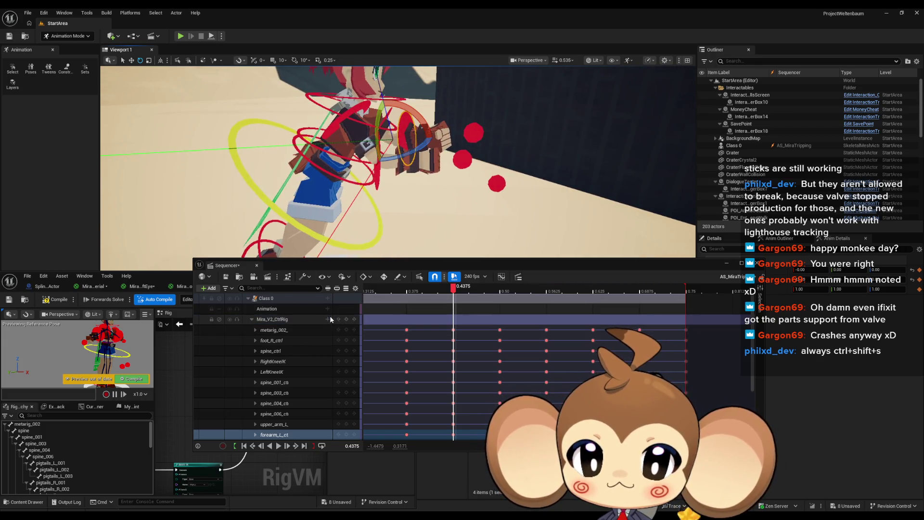
mouse_move(454, 288)
mouse_down()
mouse_move(371, 289)
mouse_move(462, 288)
mouse_move(367, 289)
mouse_up()
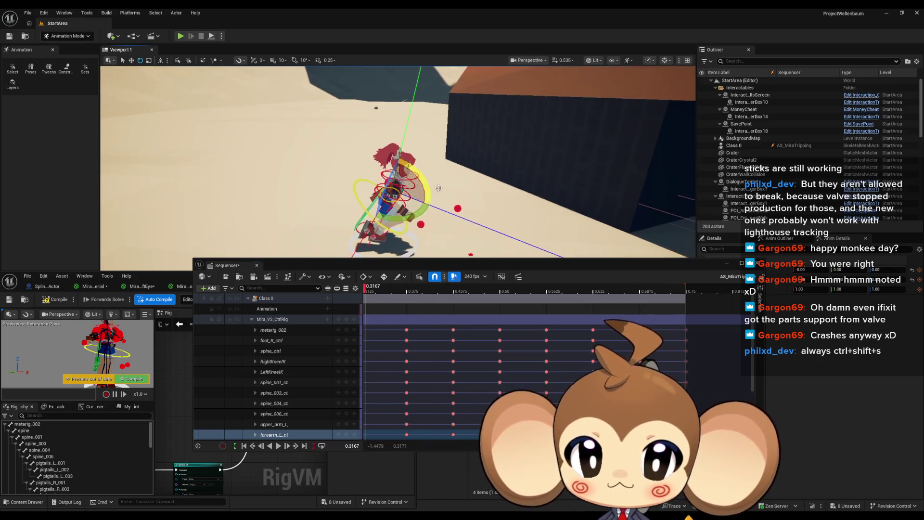
Collapse the rig track, move to its 0.50 key, and select spine_ctrl in the viewport
click(372, 291)
drag(372, 291, 460, 302)
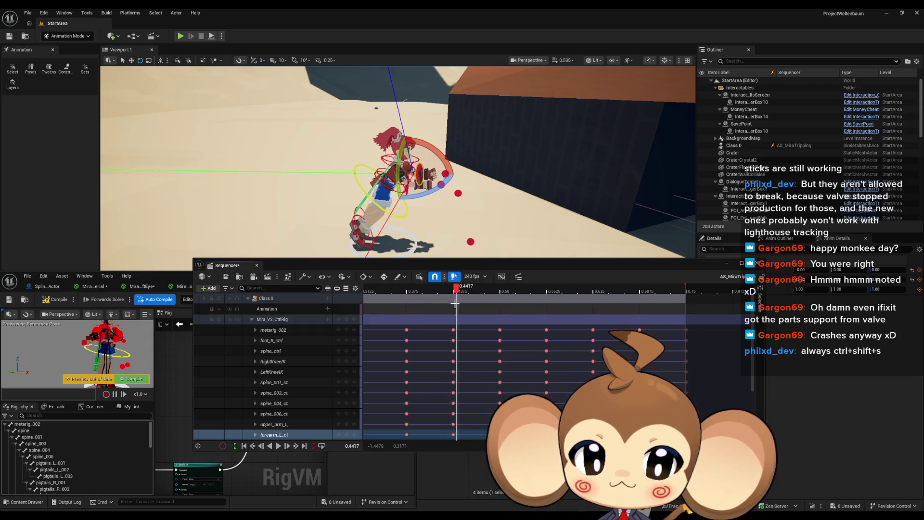
click(251, 320)
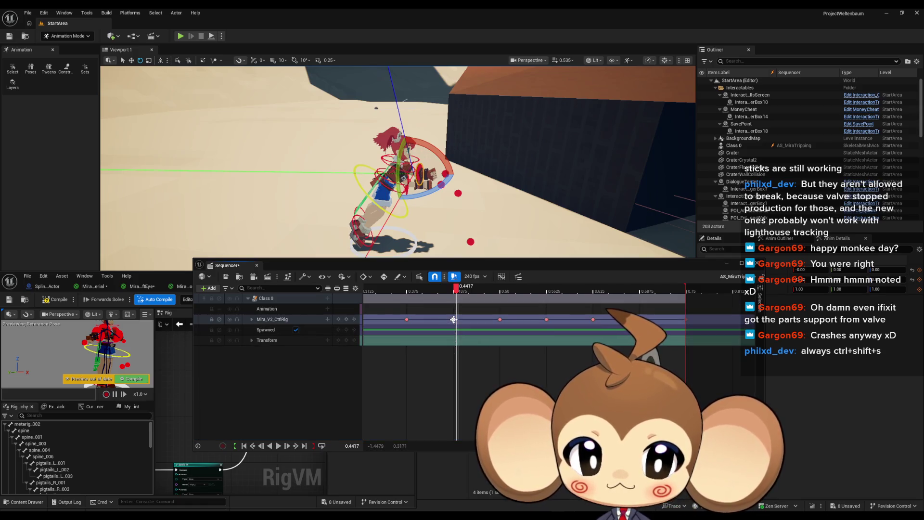
click(454, 319)
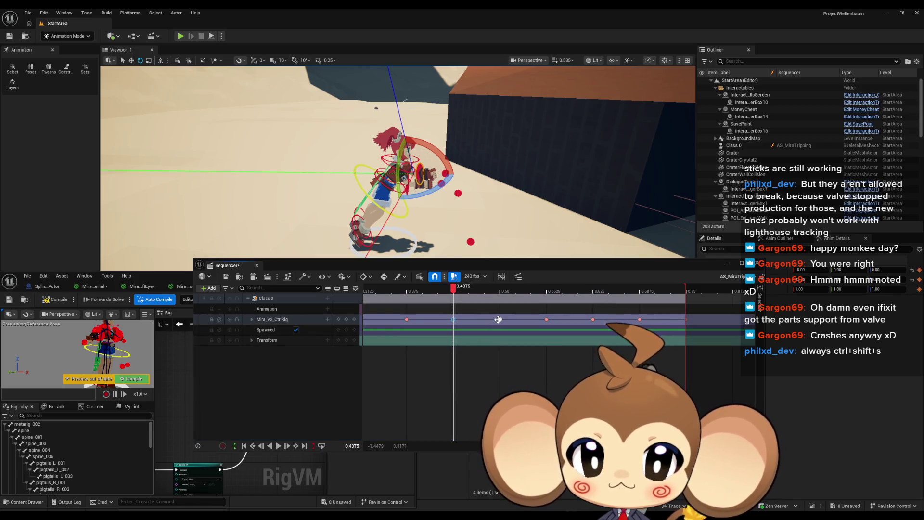
click(498, 319)
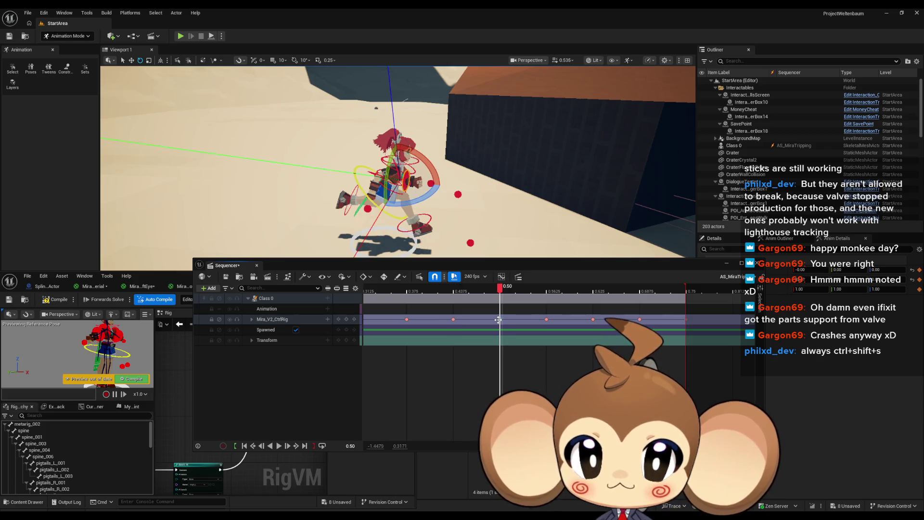
click(500, 319)
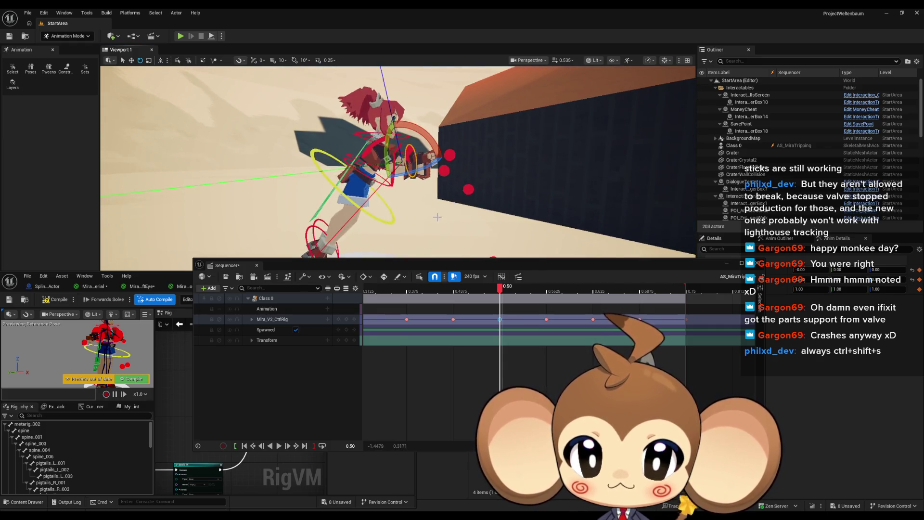
click(366, 188)
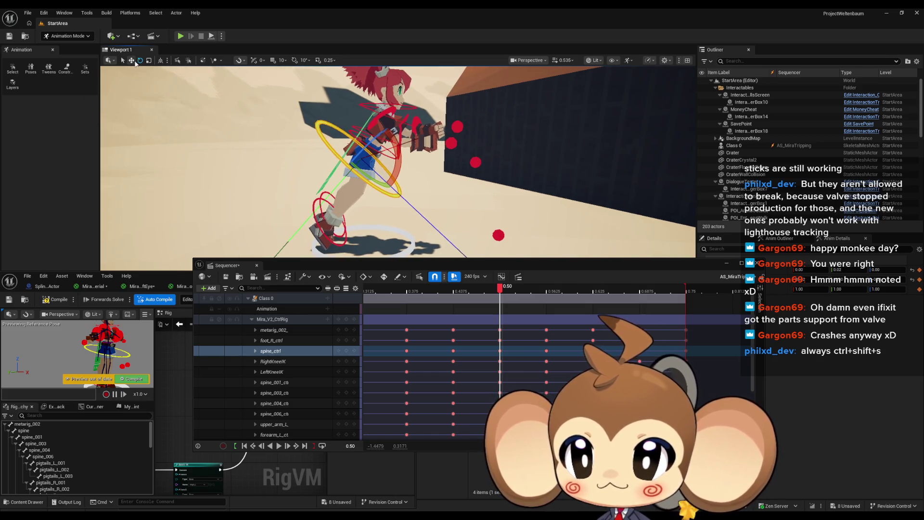
Bend the spine control forward about 17 degrees at 0.50
drag(402, 165, 378, 207)
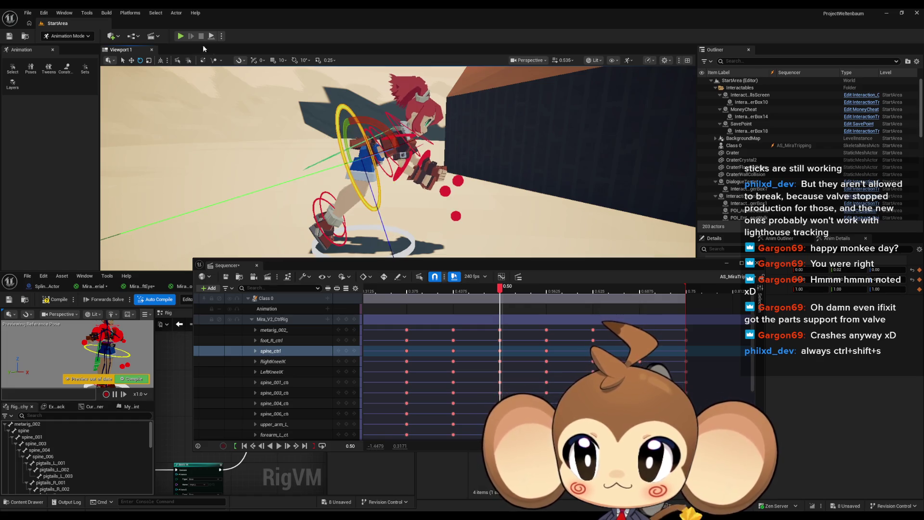
click(131, 60)
scroll(407, 191, up, 3)
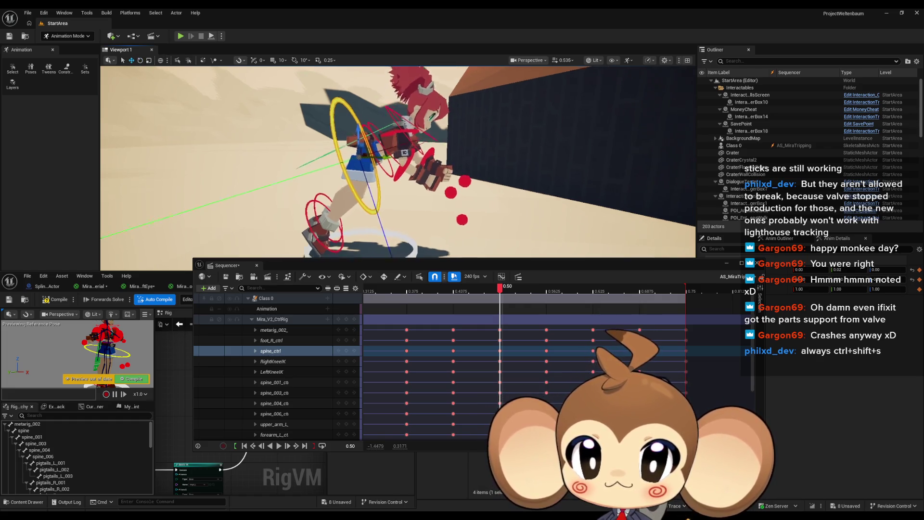
scroll(406, 191, up, 2)
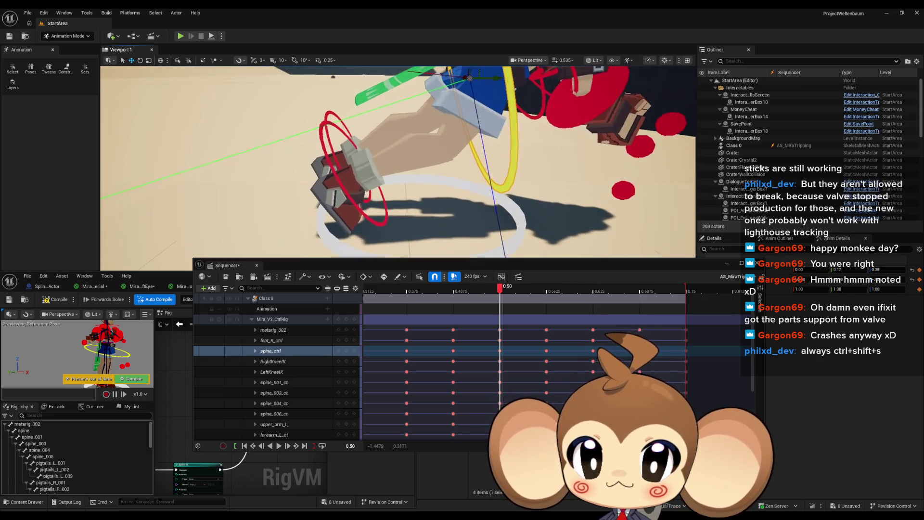
Move and turn the right foot control for the 0.50 pose
click(327, 115)
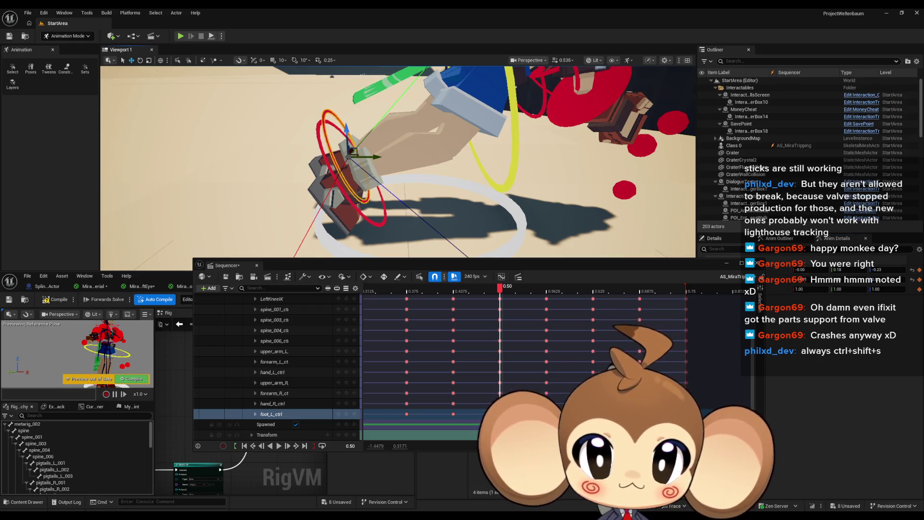
click(357, 201)
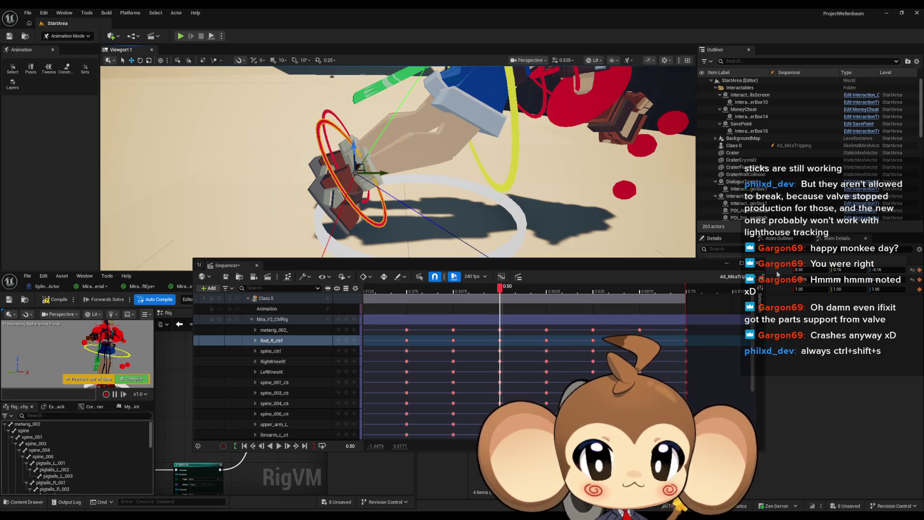
drag(777, 273, 777, 273)
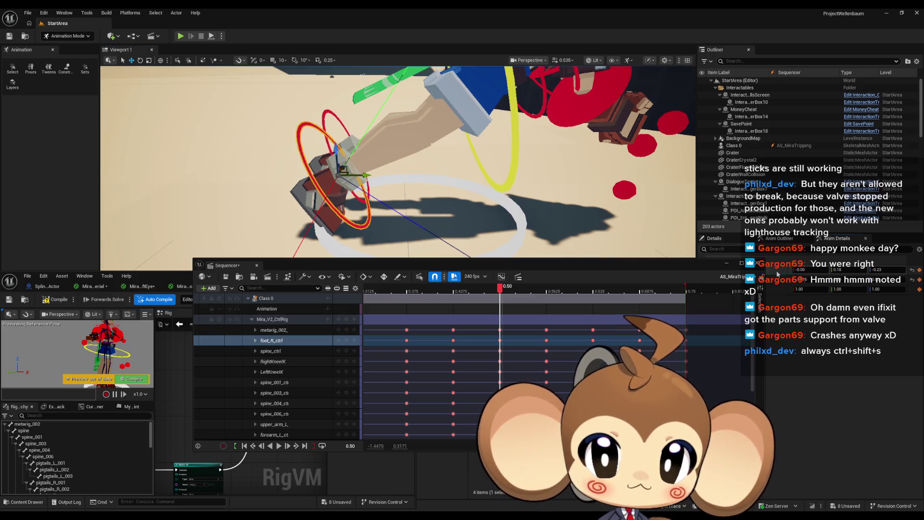
drag(463, 161, 440, 133)
scroll(441, 132, up, 3)
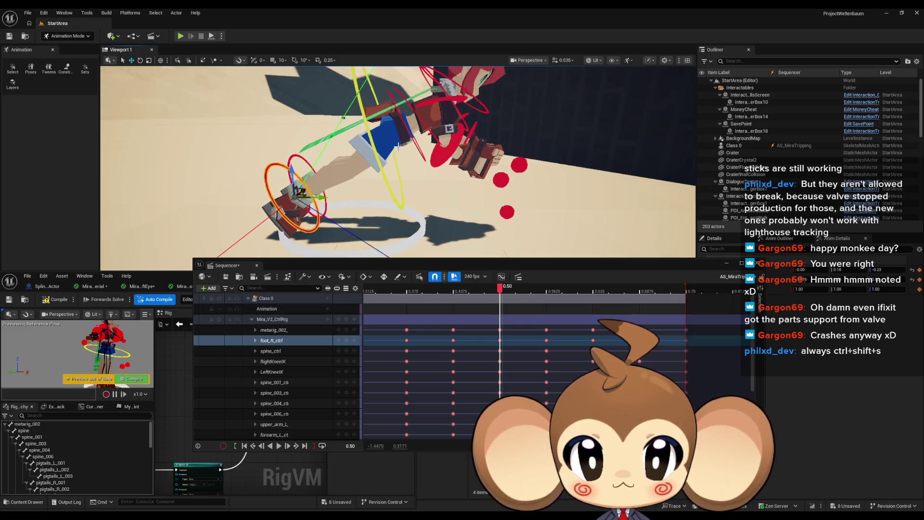
Bend the torso further forward with spine_ctrl and check the face
click(384, 171)
drag(389, 129, 385, 140)
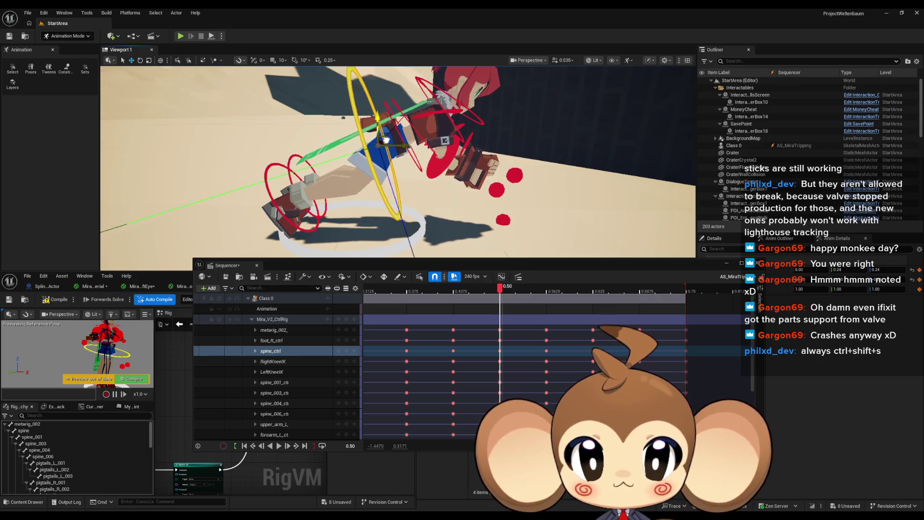
drag(462, 171, 438, 166)
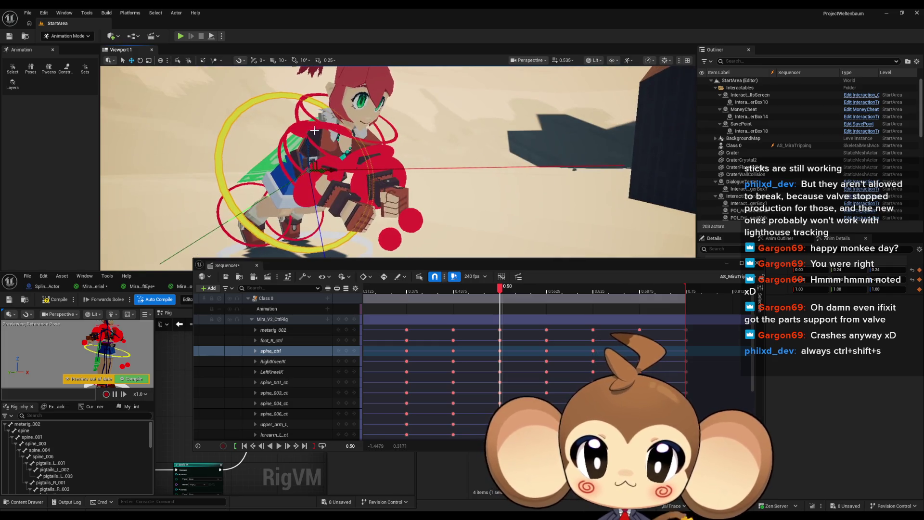
scroll(289, 366, down, 3)
click(272, 383)
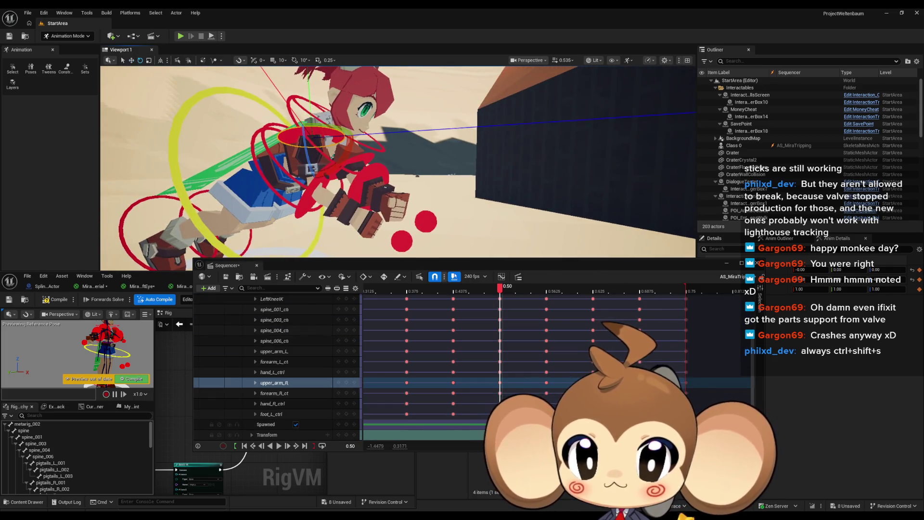
Swing the right upper arm upward and rotate the right forearm further
key(f)
drag(406, 143, 379, 107)
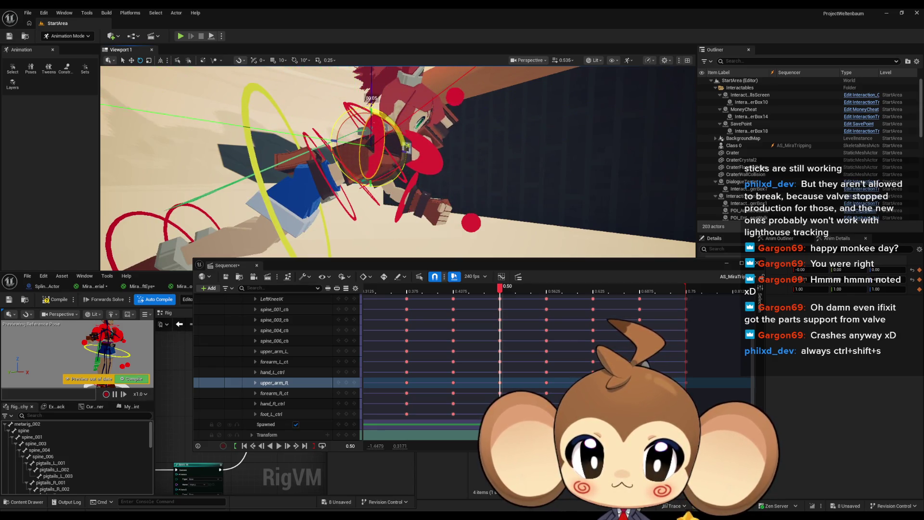
click(272, 393)
key(f)
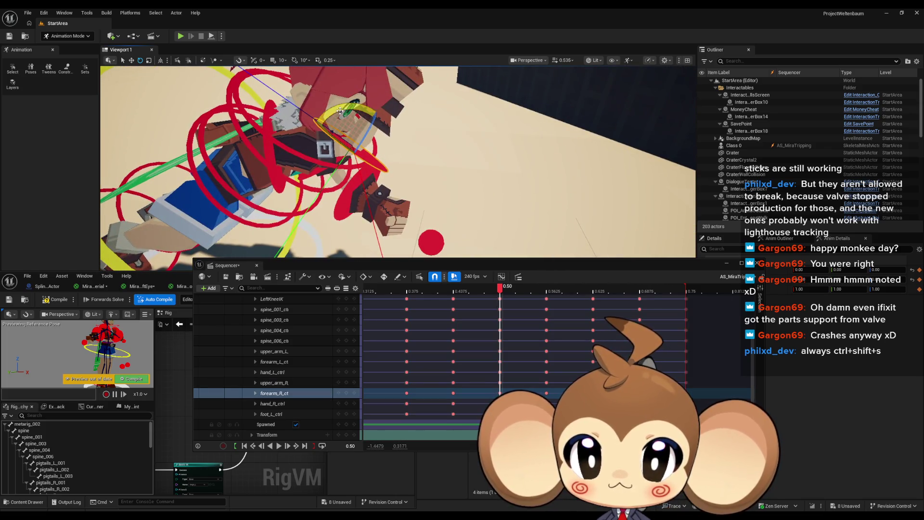
drag(320, 103, 338, 96)
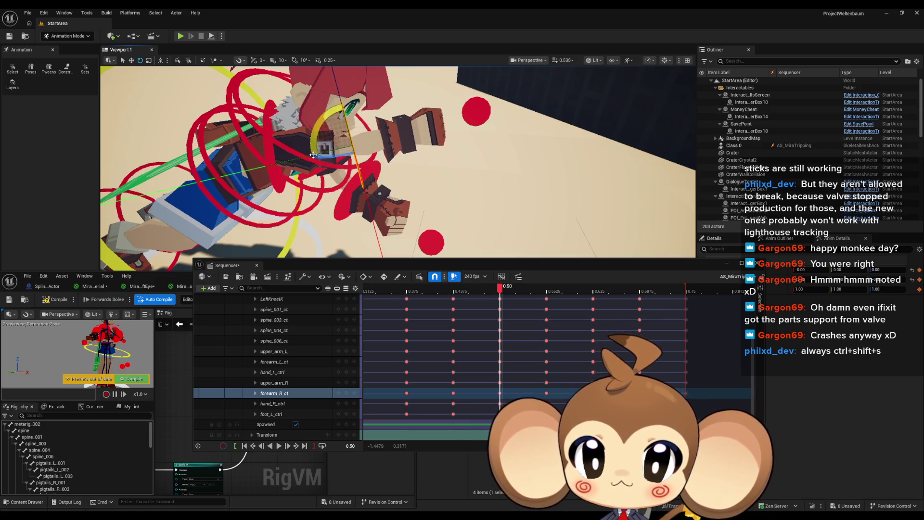
click(374, 159)
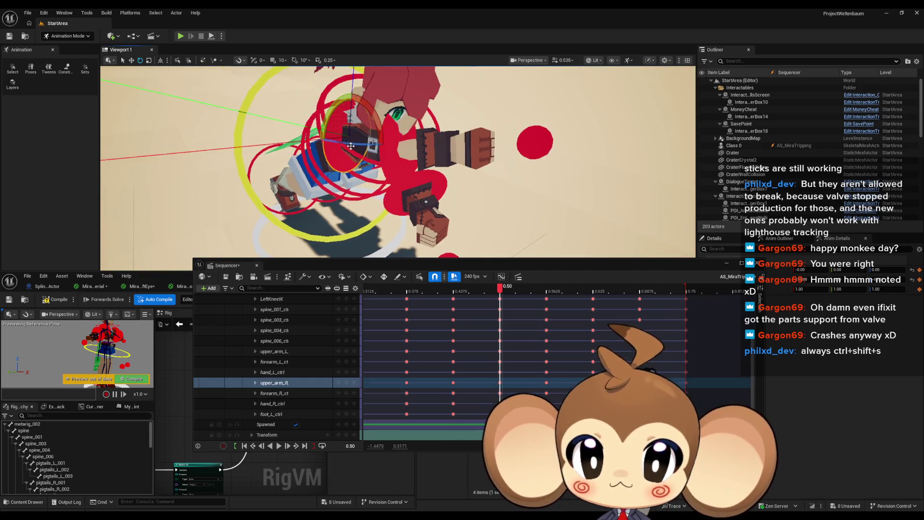
Swing the left upper arm upward and rotate the left forearm
mouse_move(362, 145)
mouse_down()
mouse_move(467, 128)
mouse_move(424, 155)
mouse_move(518, 184)
mouse_up()
click(425, 155)
mouse_move(470, 160)
mouse_down()
mouse_move(491, 182)
mouse_move(433, 140)
mouse_move(420, 152)
mouse_move(427, 179)
mouse_move(270, 185)
mouse_move(348, 138)
mouse_move(352, 160)
mouse_move(340, 175)
mouse_up()
click(420, 145)
click(354, 137)
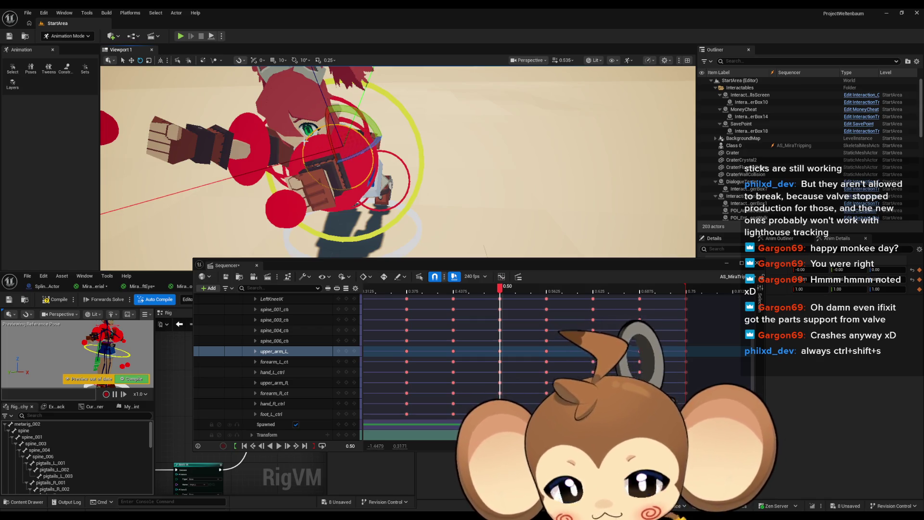
Undo the last upper-arm rotation, then rotate the right foot and the torso about 25 degrees
key(ctrl+z)
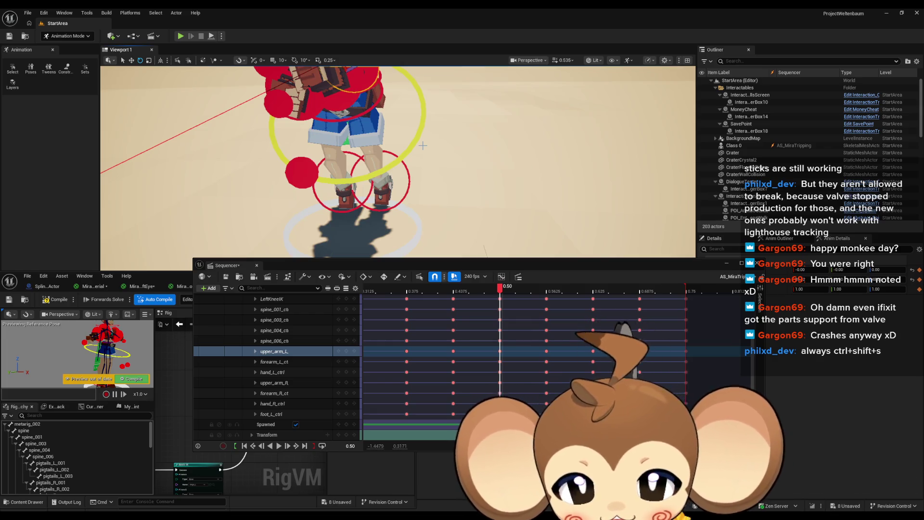
mouse_move(397, 164)
mouse_down()
mouse_move(327, 178)
mouse_move(345, 179)
mouse_up()
click(327, 178)
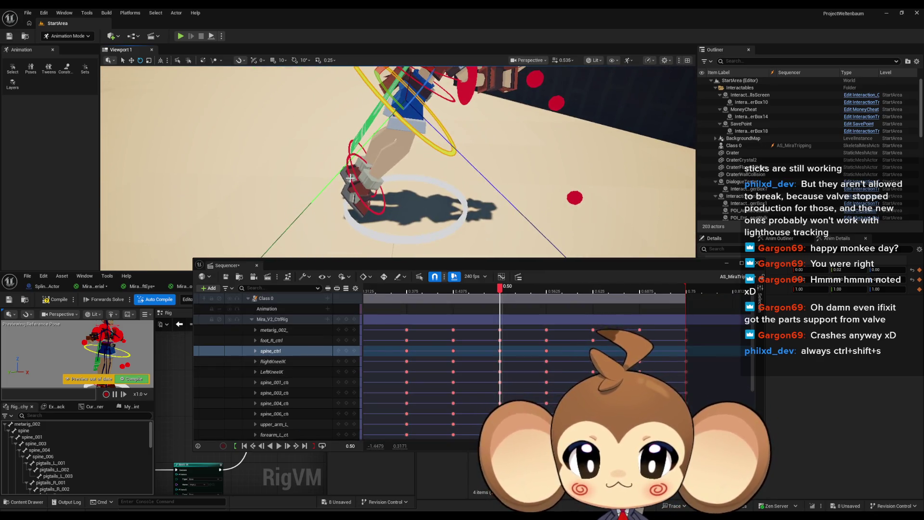
click(350, 179)
drag(409, 166, 425, 174)
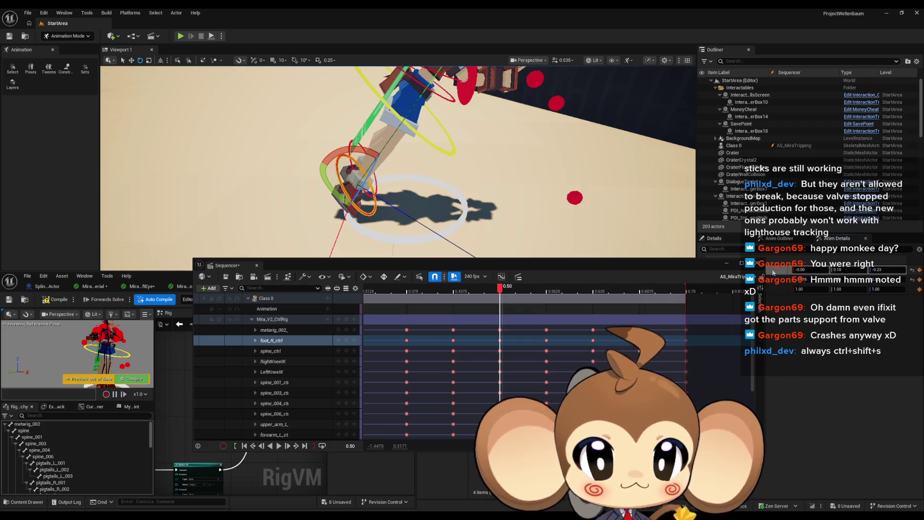
click(421, 139)
key(f)
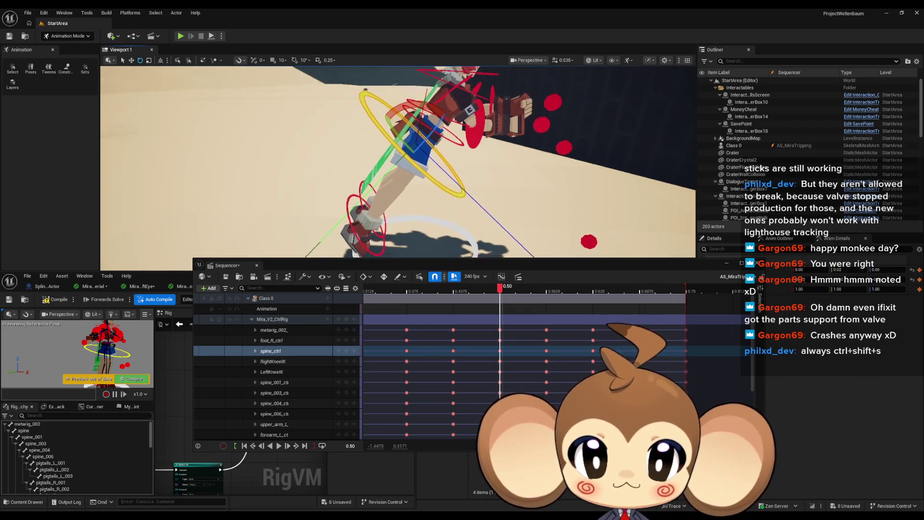
drag(419, 125, 435, 161)
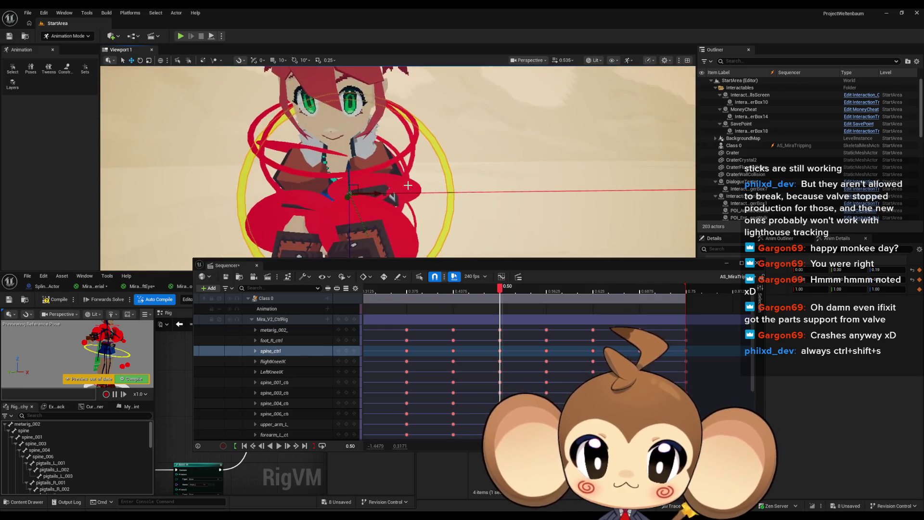
Raise the left upper arm about 67 degrees and bend the left forearm upward
click(272, 424)
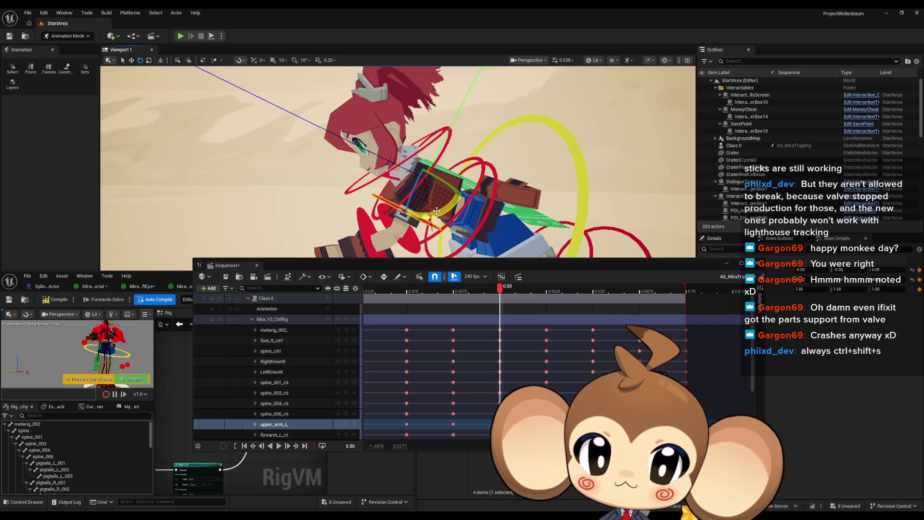
drag(441, 210, 428, 128)
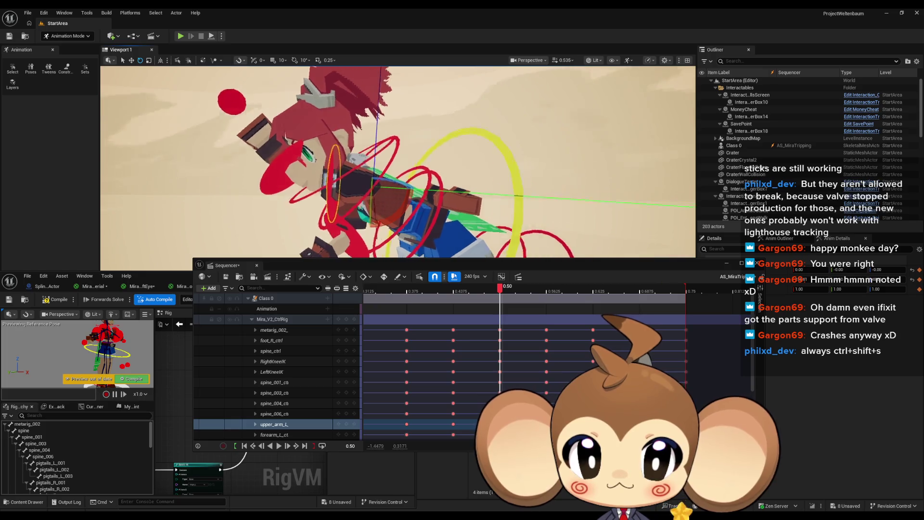
click(274, 434)
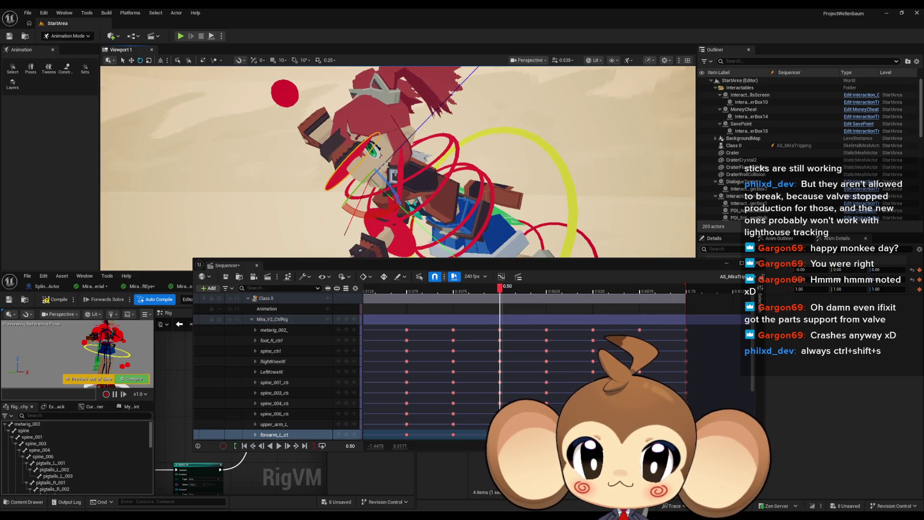
drag(355, 216, 380, 138)
Rotate the right upper arm further up and select the right forearm control
mouse_move(346, 212)
mouse_down()
mouse_move(424, 209)
mouse_move(366, 171)
mouse_up()
click(379, 142)
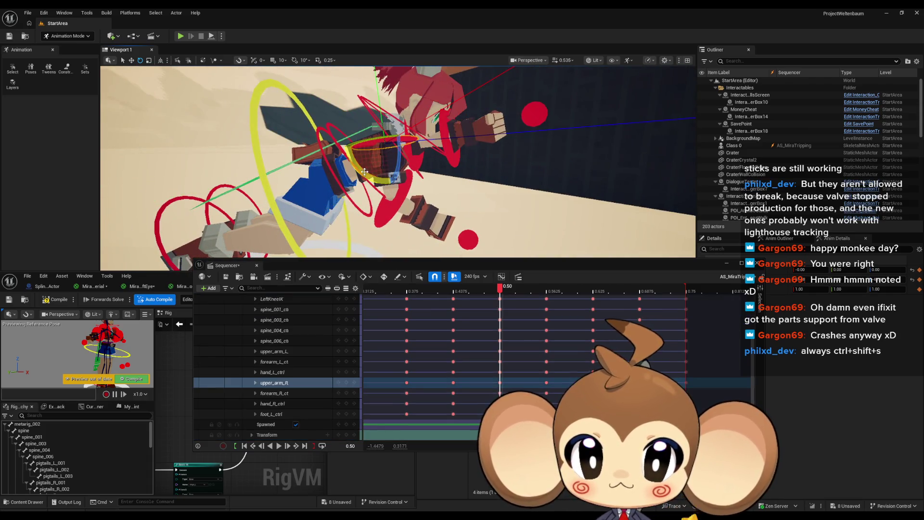
mouse_move(405, 103)
mouse_down()
mouse_move(367, 96)
mouse_move(409, 109)
mouse_up()
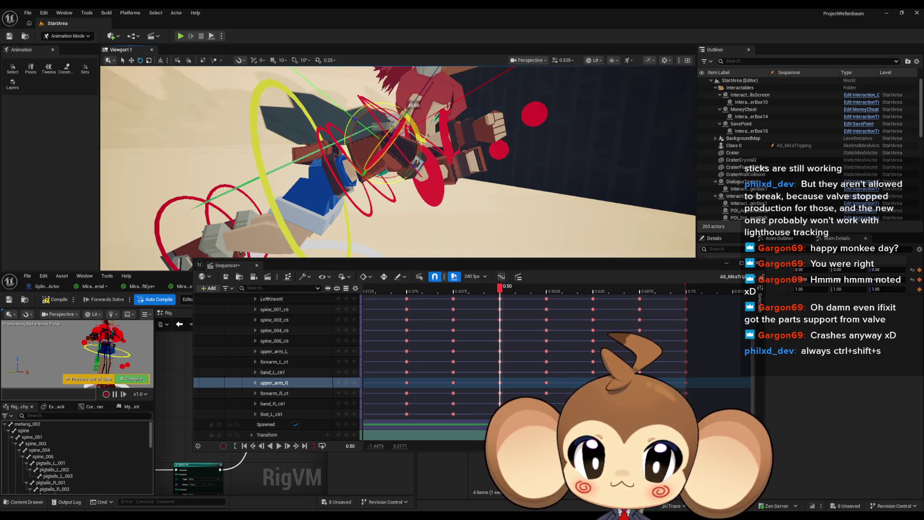
click(448, 179)
drag(433, 176, 462, 180)
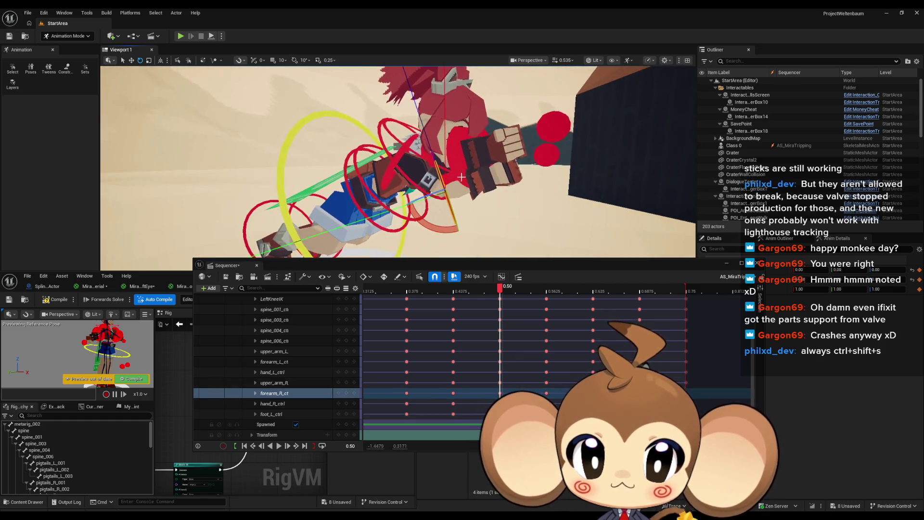
drag(422, 218, 453, 224)
mouse_move(459, 179)
mouse_down()
mouse_move(467, 180)
mouse_move(409, 187)
mouse_move(154, 54)
mouse_up()
Switch the gizmo to world space and rotate the right upper arm again
click(272, 351)
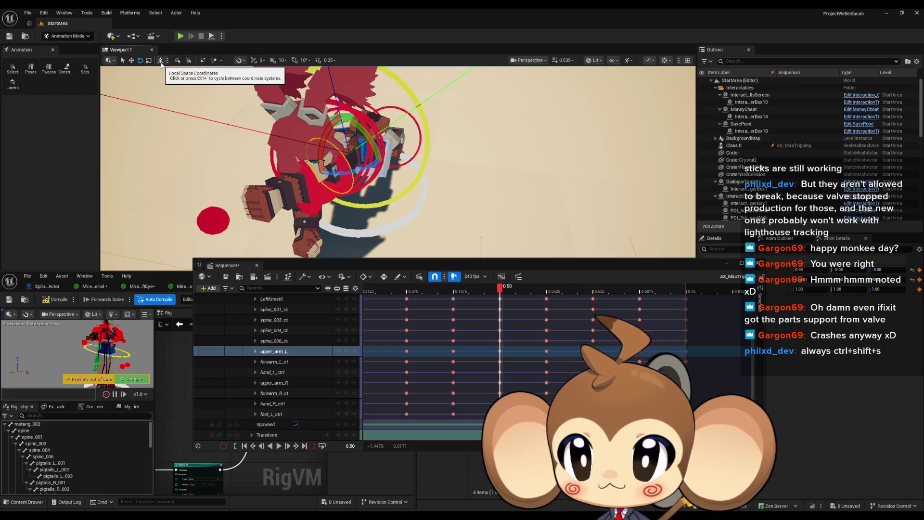
click(161, 61)
mouse_move(357, 177)
mouse_down()
mouse_move(400, 183)
mouse_move(359, 158)
mouse_move(395, 174)
mouse_move(399, 147)
mouse_move(424, 145)
mouse_up()
click(359, 159)
scroll(303, 356, up, 5)
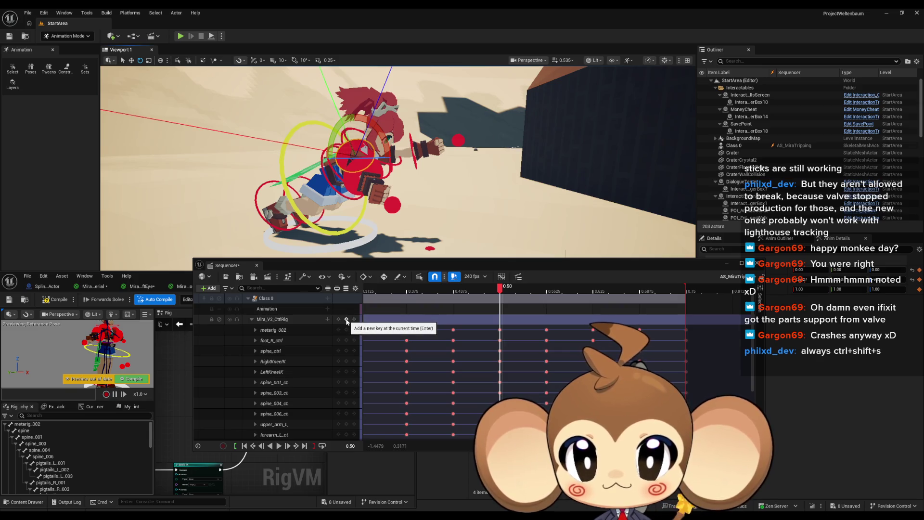
Preview the run cycle from the start with looping playback, then scrub to the pose near 0.46
drag(500, 287, 340, 285)
key(space)
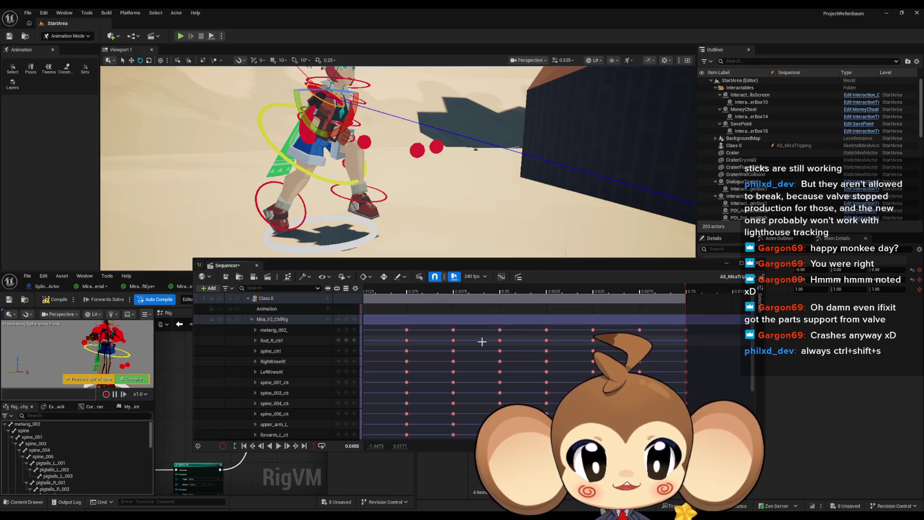
ctrl+scroll(515, 314, down, 5)
key(space)
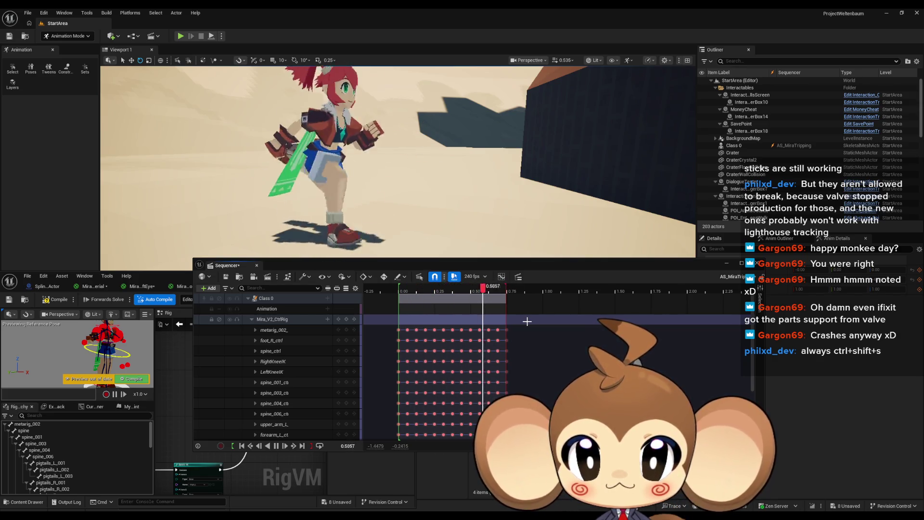
key(space)
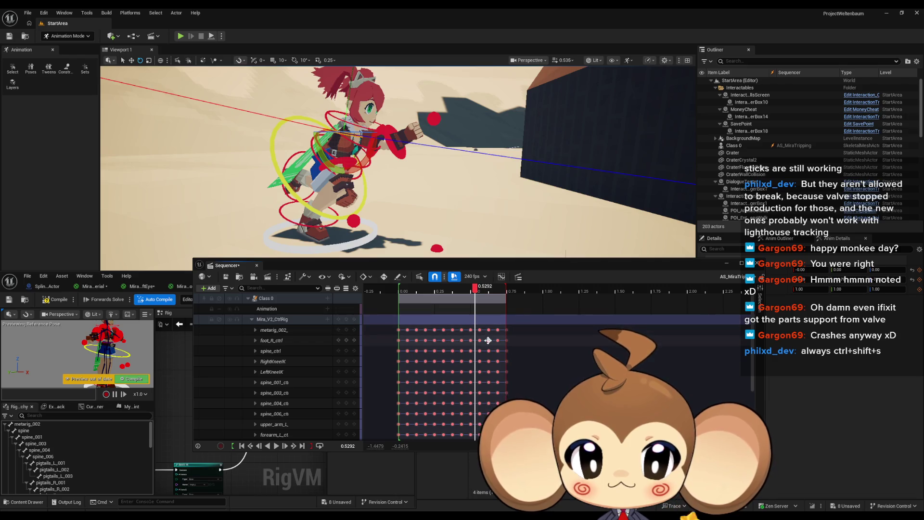
scroll(479, 294, up, 5)
mouse_move(479, 295)
mouse_down()
mouse_move(398, 296)
mouse_move(480, 301)
mouse_move(460, 304)
mouse_up()
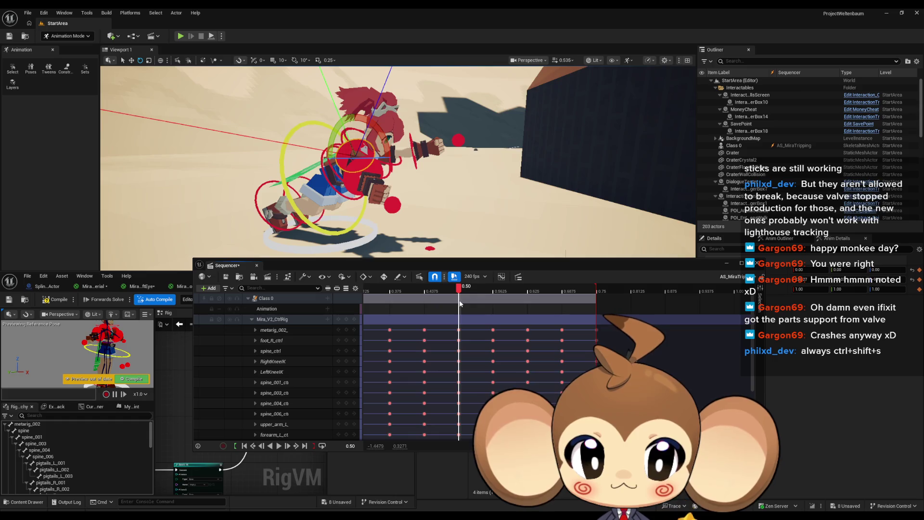
Marquee-select all keys from 0.50 onward and collapse Mira_V2_CtrlRig into a single row
scroll(480, 322, down, 4)
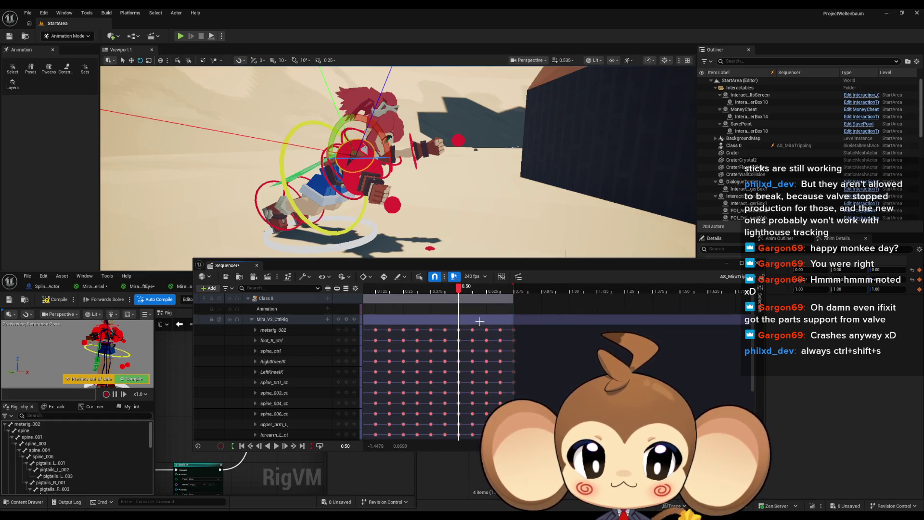
scroll(480, 318, down, 1)
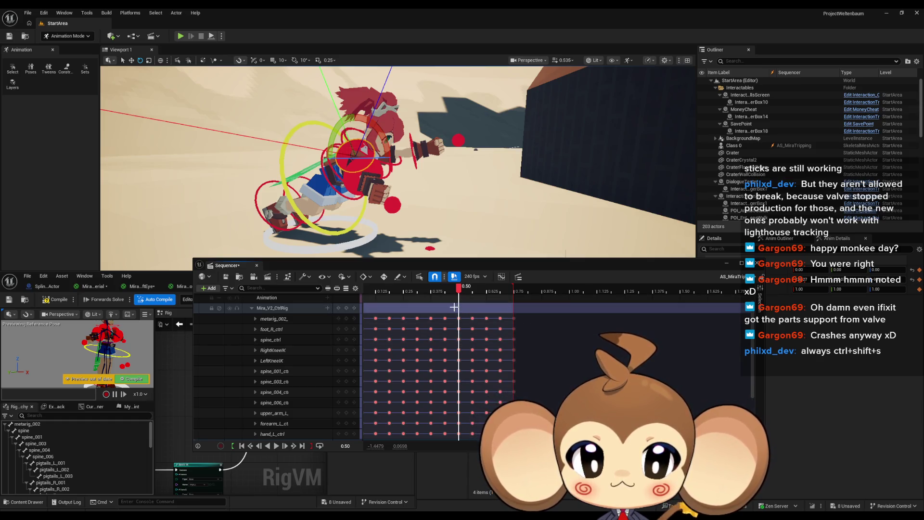
scroll(454, 307, down, 1)
drag(454, 300, 508, 436)
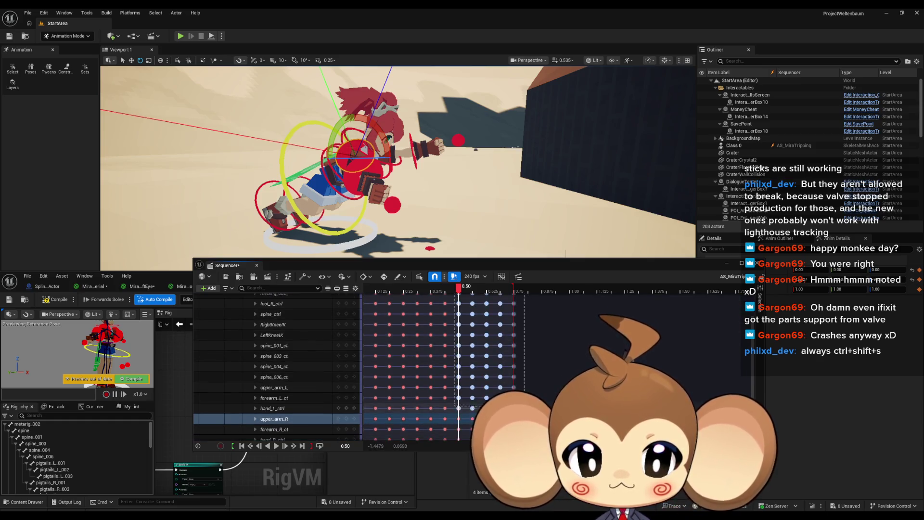
scroll(386, 340, up, 2)
double_click(501, 319)
scroll(501, 342, up, 2)
scroll(501, 342, down, 1)
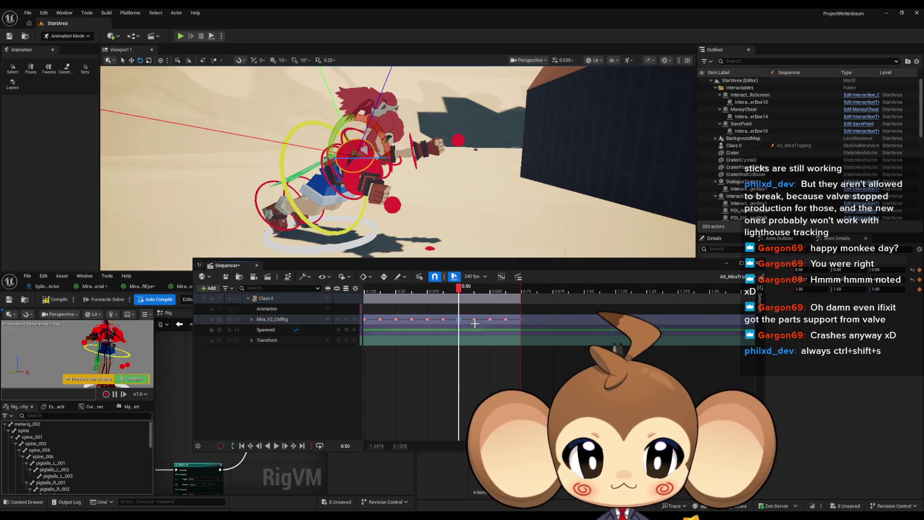
click(442, 319)
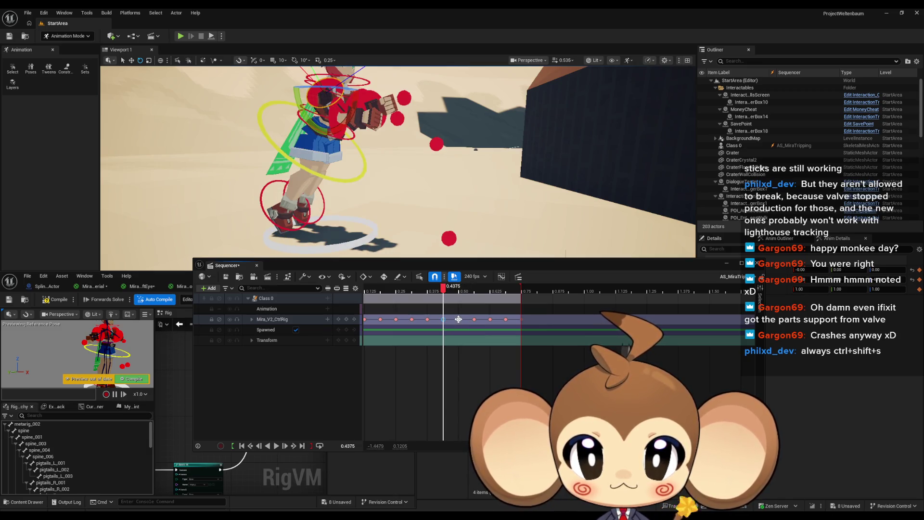
click(458, 319)
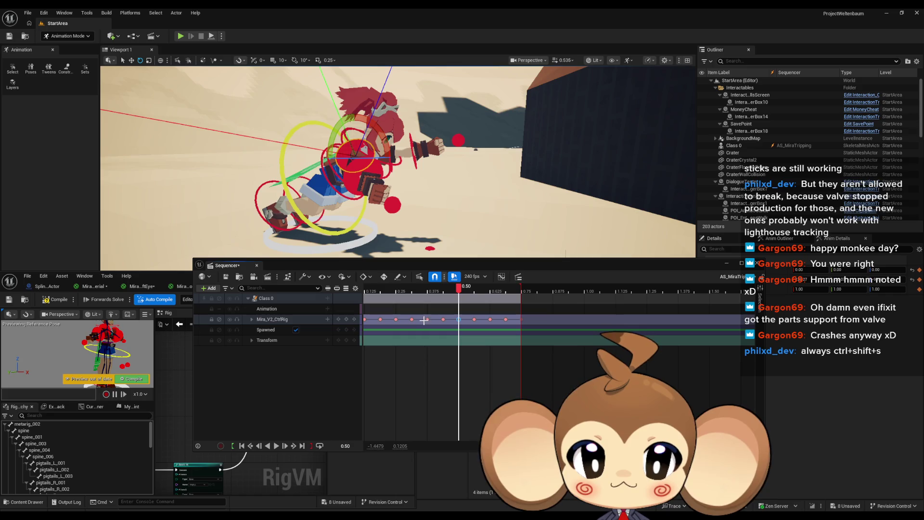
click(427, 319)
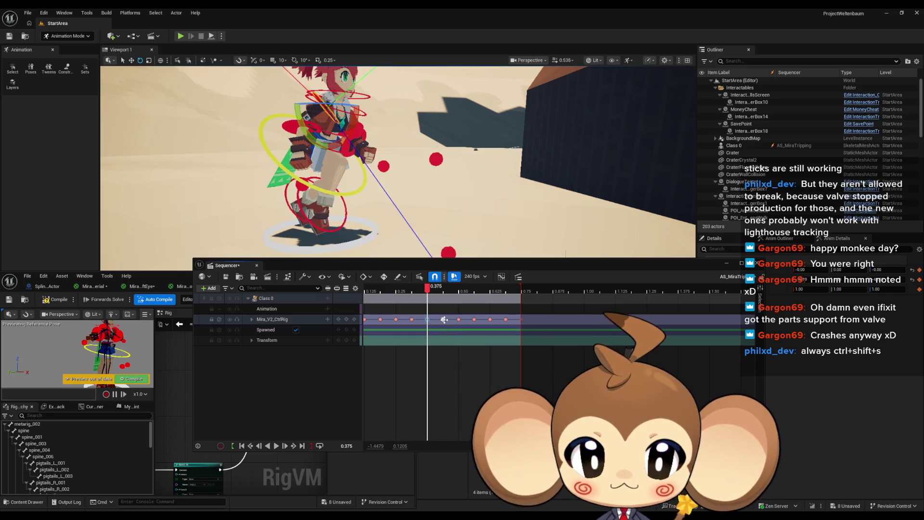
click(443, 319)
mouse_move(444, 293)
mouse_down()
mouse_move(406, 293)
mouse_move(577, 294)
mouse_move(397, 291)
mouse_move(489, 293)
mouse_move(414, 292)
mouse_up()
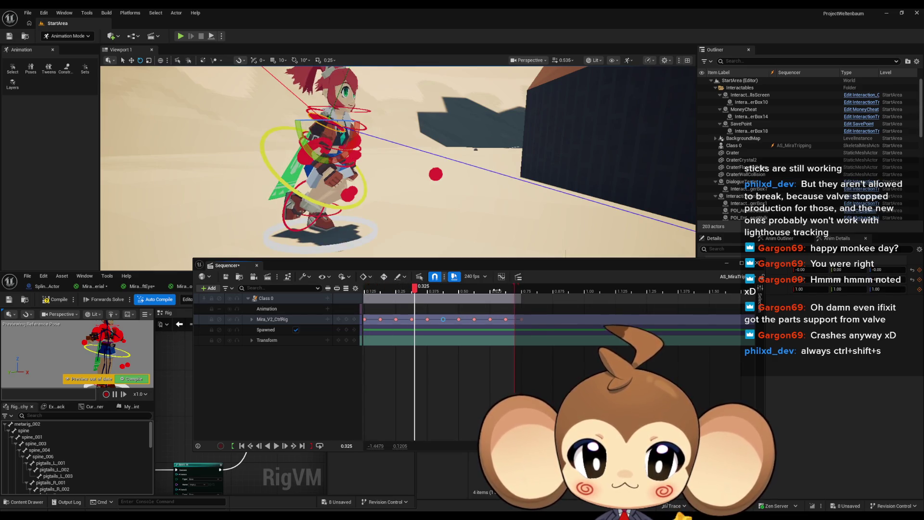
drag(503, 291, 458, 291)
key(space)
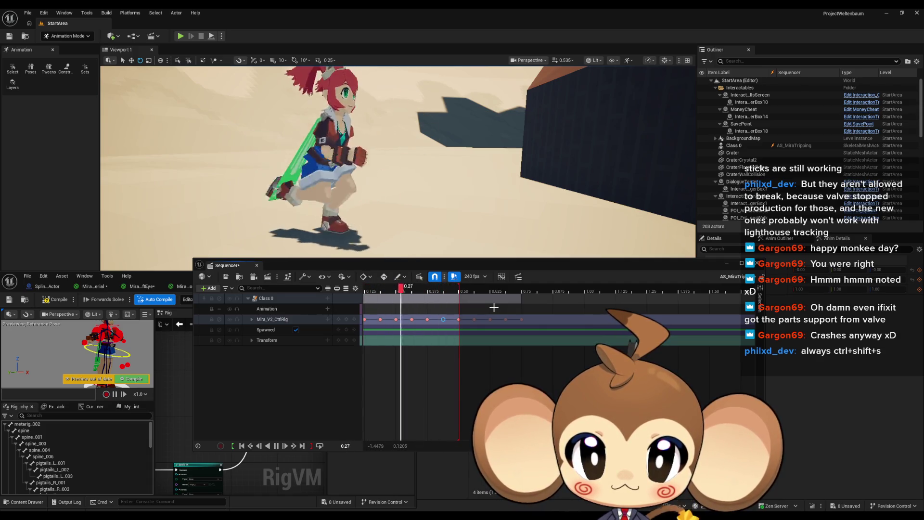
key(space)
key(space)
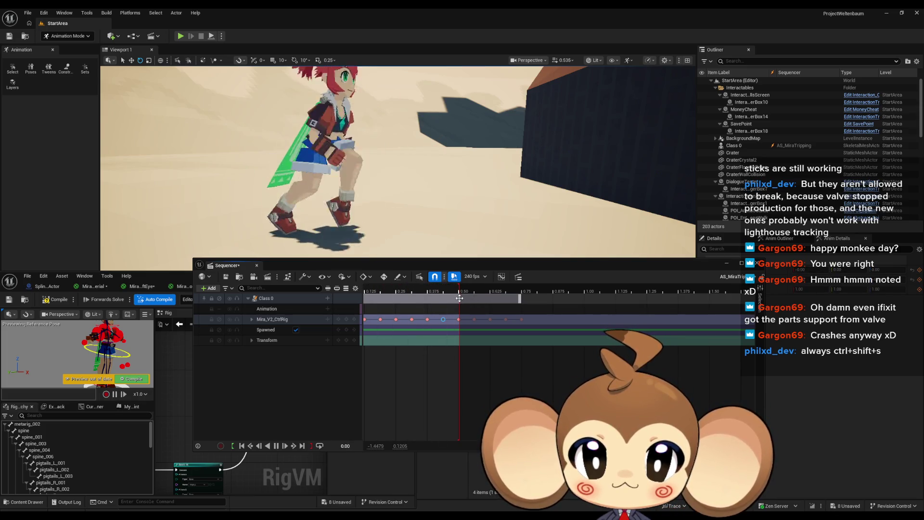
key(space)
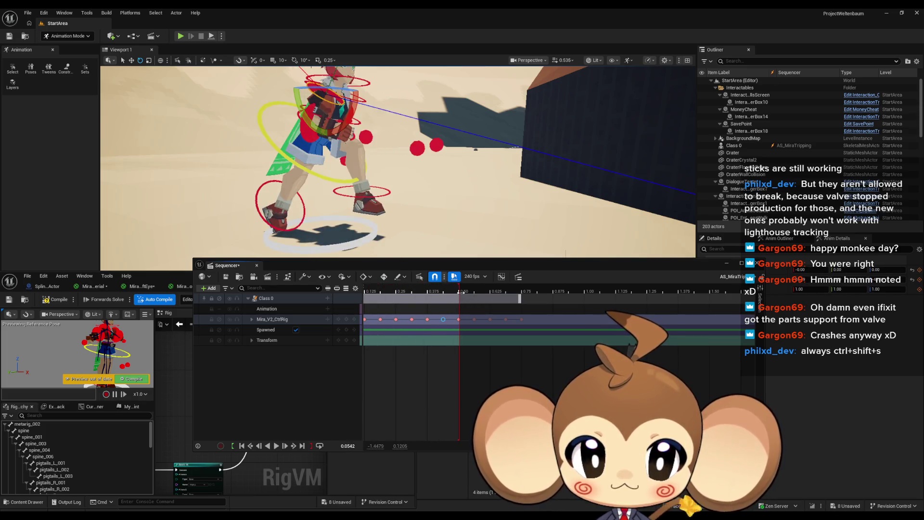
drag(461, 291, 525, 293)
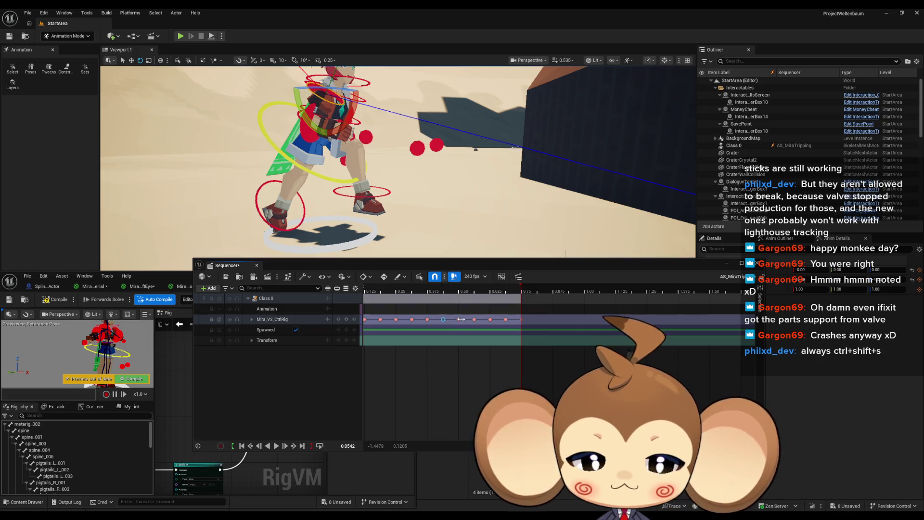
click(460, 319)
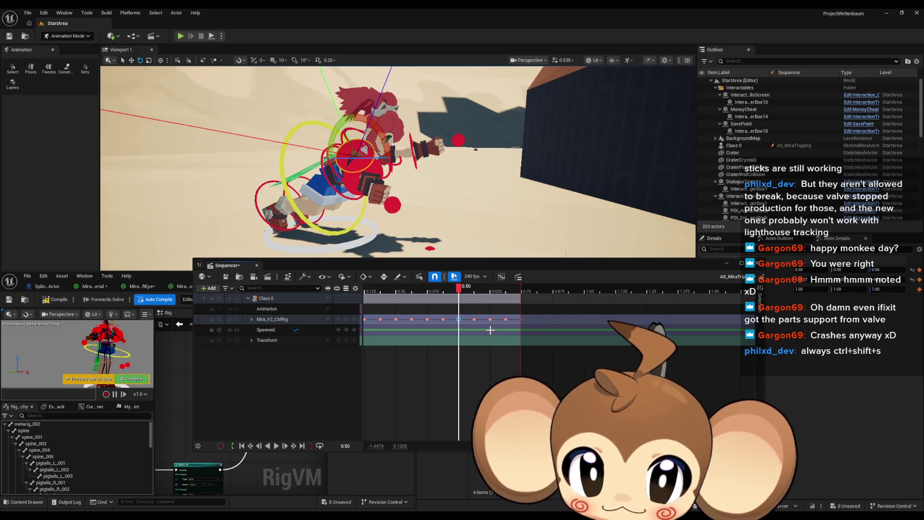
Compare the 0.50 and 0.5625 keys, then rotate upper_arm_R into a new pose at 0.5625
click(475, 321)
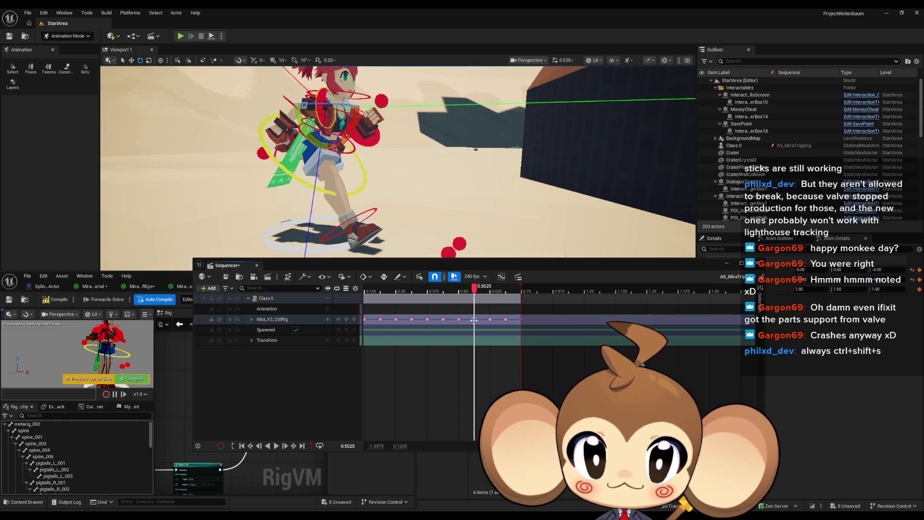
click(459, 320)
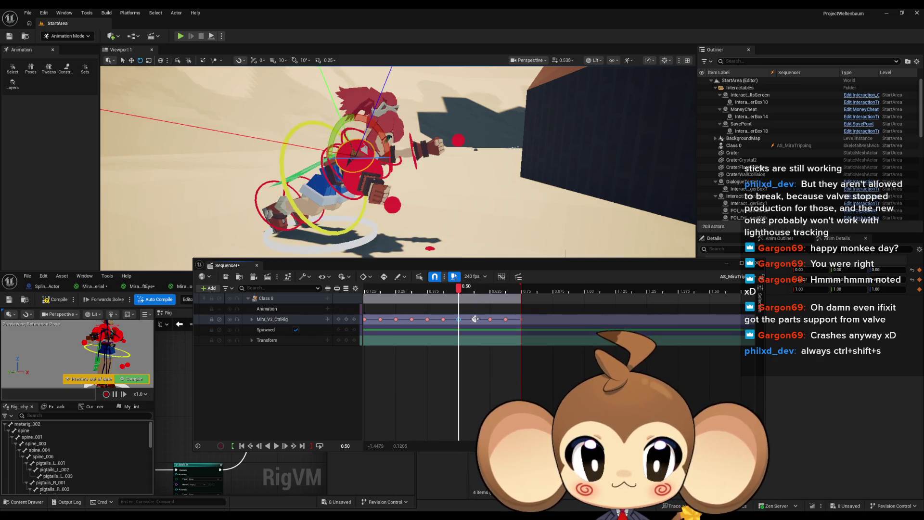
click(475, 319)
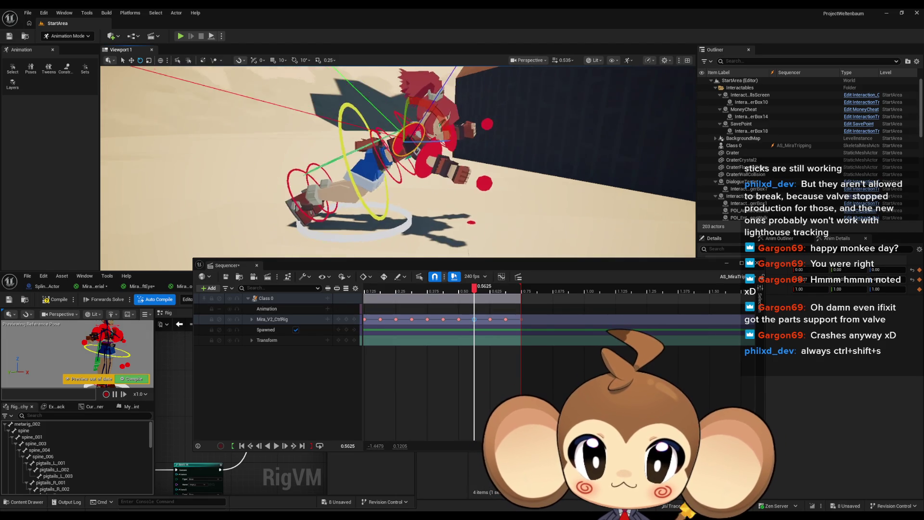
click(352, 166)
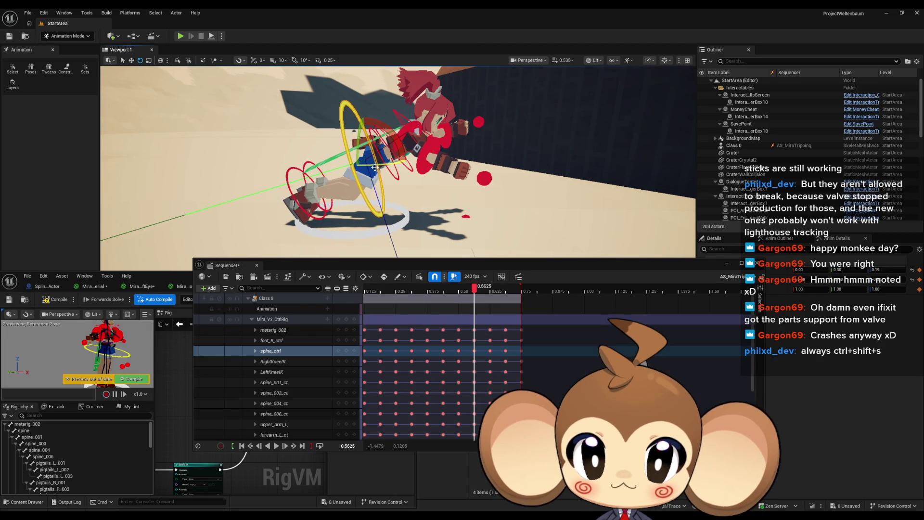
key(f)
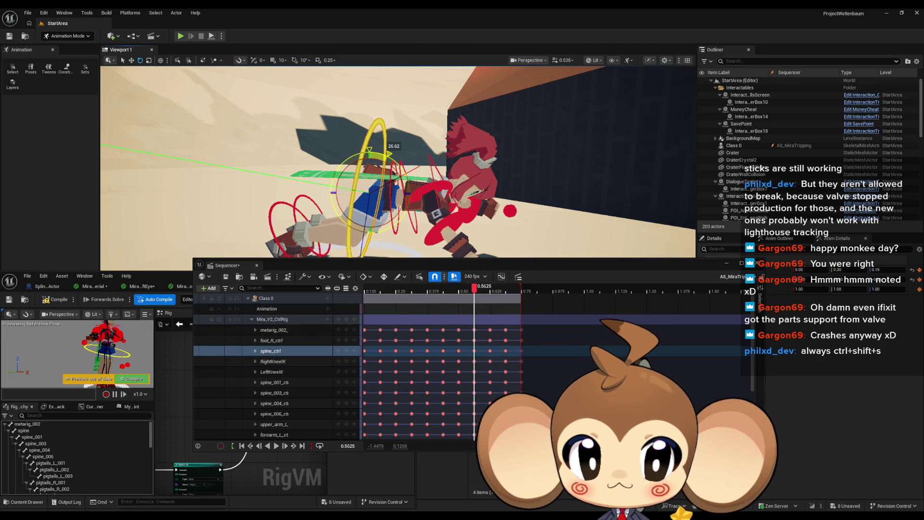
click(474, 206)
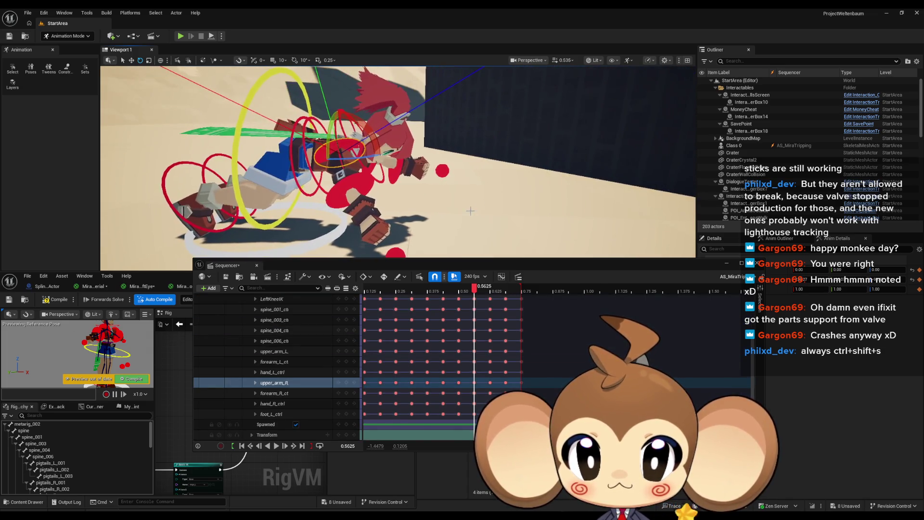
mouse_move(337, 113)
mouse_down()
mouse_move(346, 144)
mouse_move(306, 125)
mouse_move(323, 101)
mouse_move(382, 140)
mouse_up()
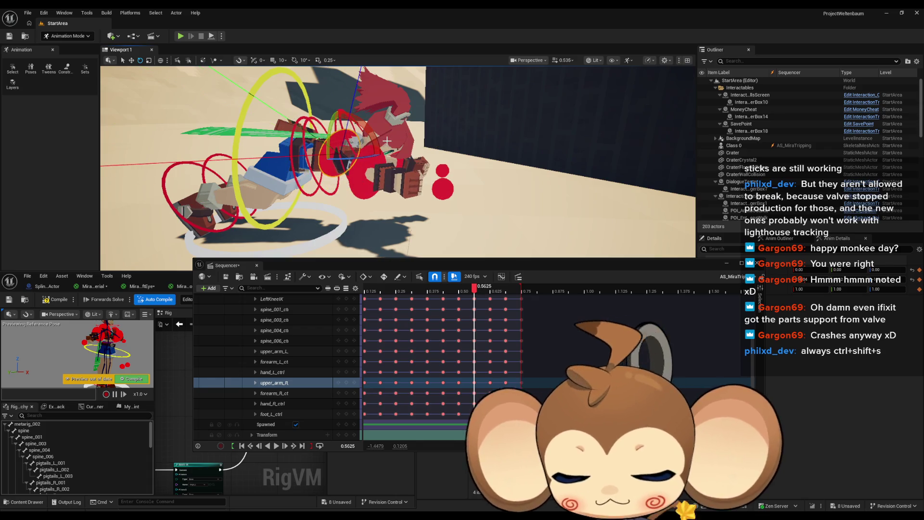
Rotate spine_ctrl to lean Mira's torso about 20° forward
drag(476, 289, 474, 289)
drag(337, 164, 370, 169)
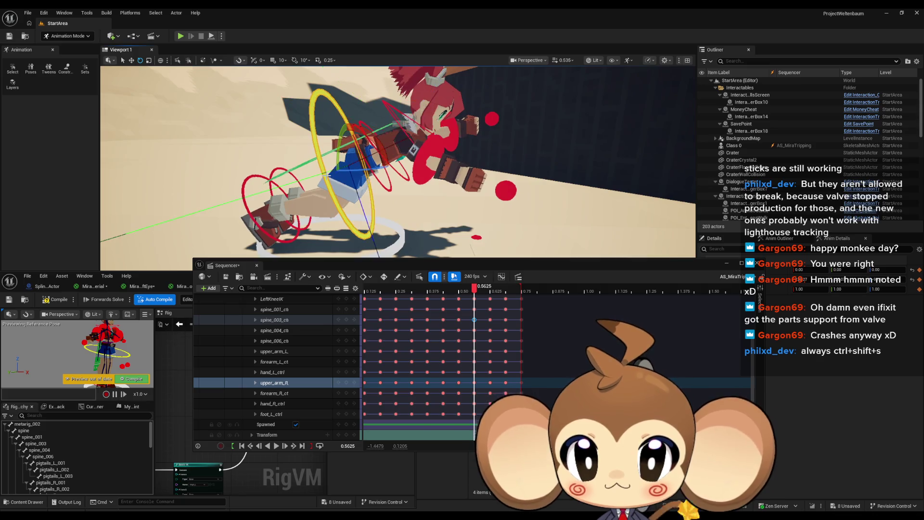
click(312, 125)
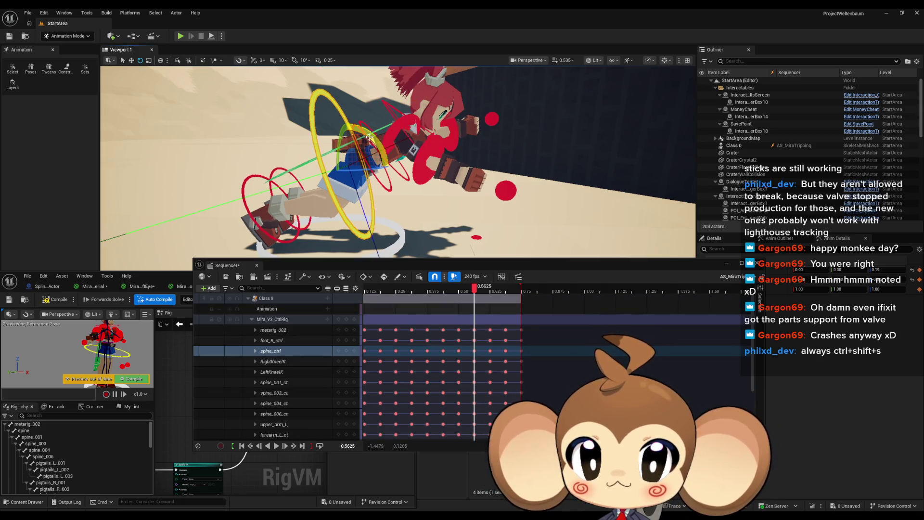
drag(370, 137, 361, 123)
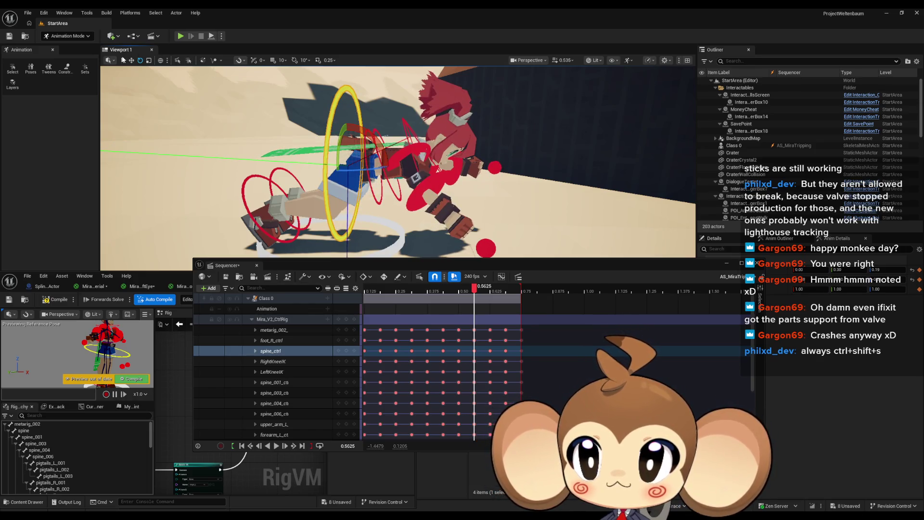
Switch to the Translate tool and select the right and left foot controls
click(132, 61)
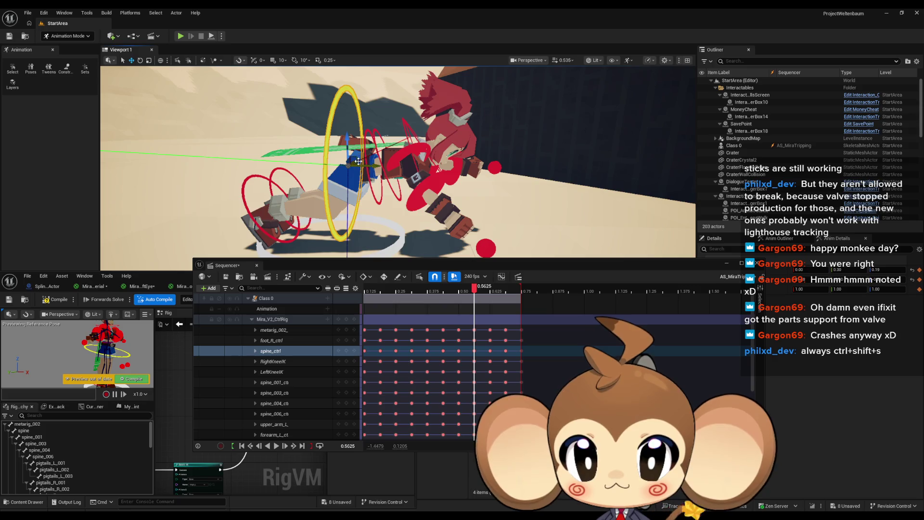
drag(355, 159, 366, 181)
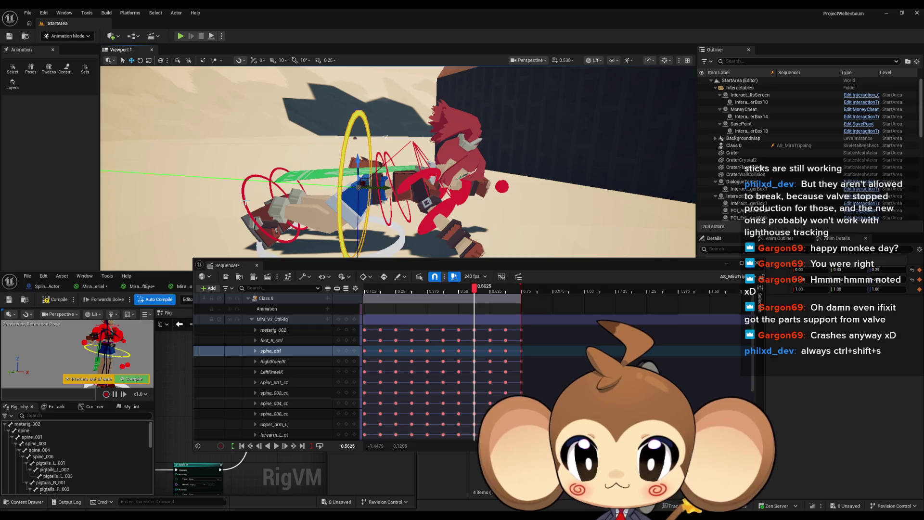
click(260, 196)
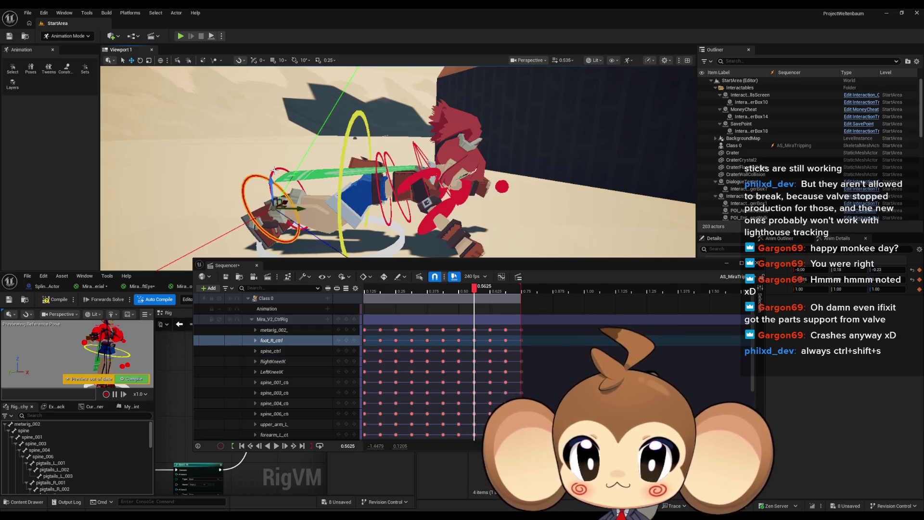
click(273, 170)
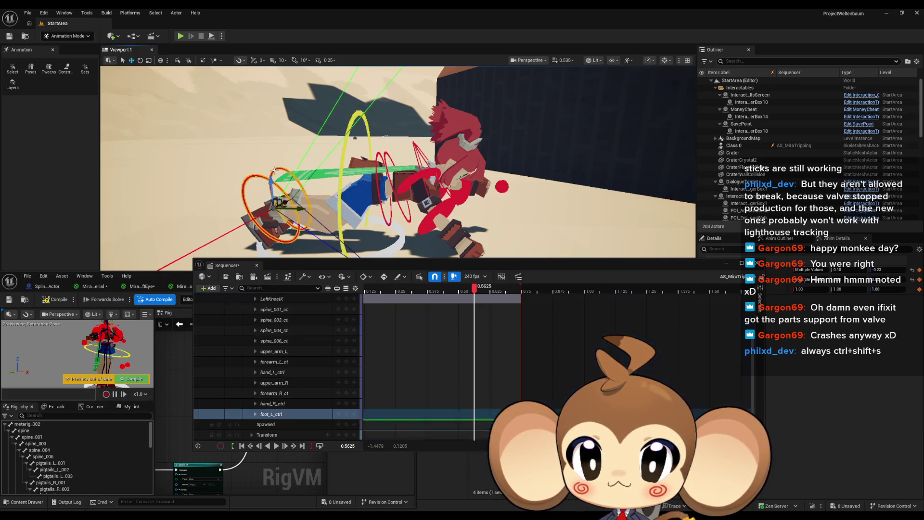
Rotate foot_L_ctrl further to about 32° and drag foot_R_ctrl down to lower the right foot
click(140, 60)
mouse_move(281, 162)
mouse_down()
mouse_move(298, 169)
mouse_move(240, 168)
mouse_move(433, 165)
mouse_up()
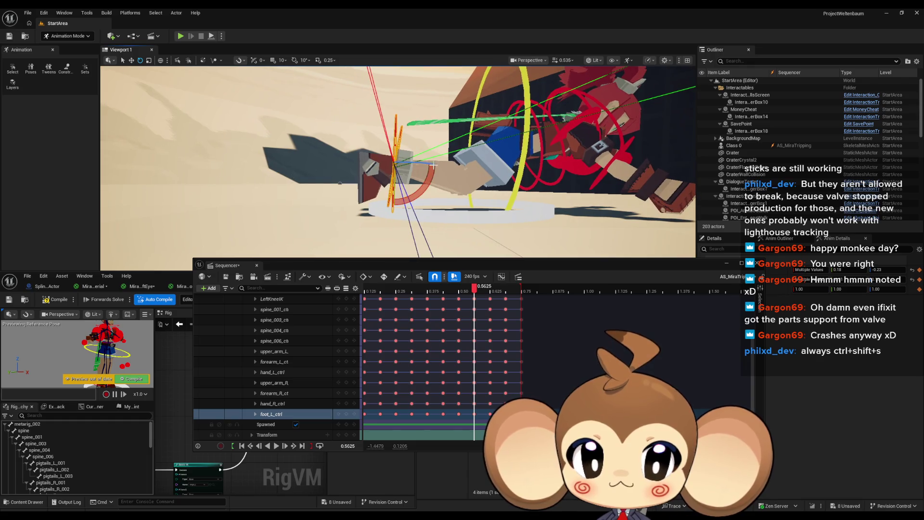
click(514, 142)
key(f)
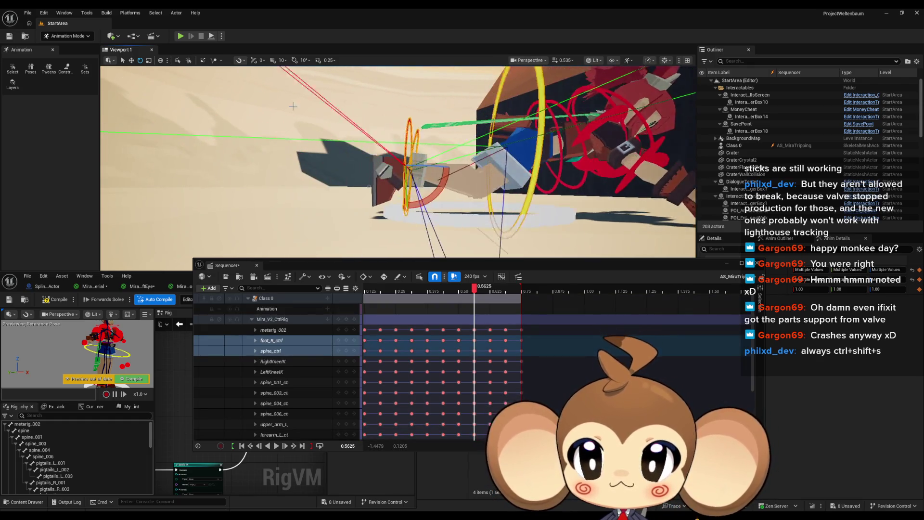
key(w)
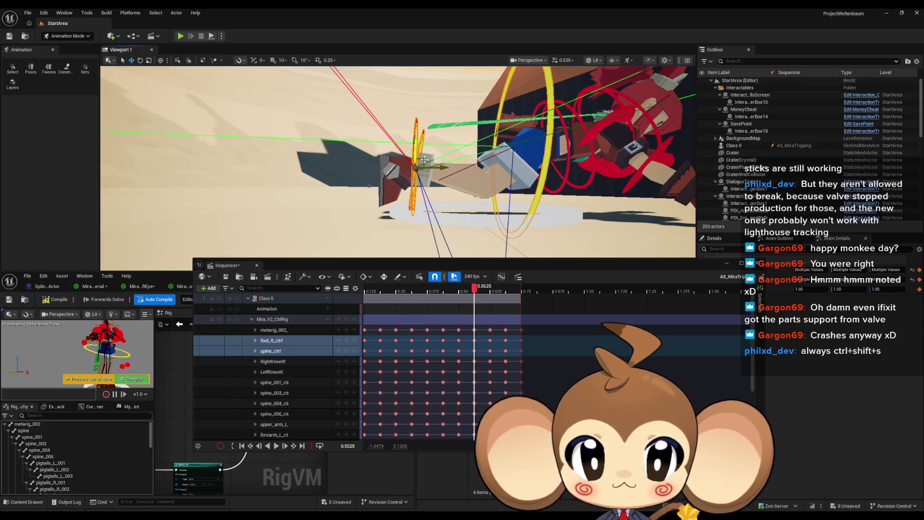
drag(425, 160, 428, 171)
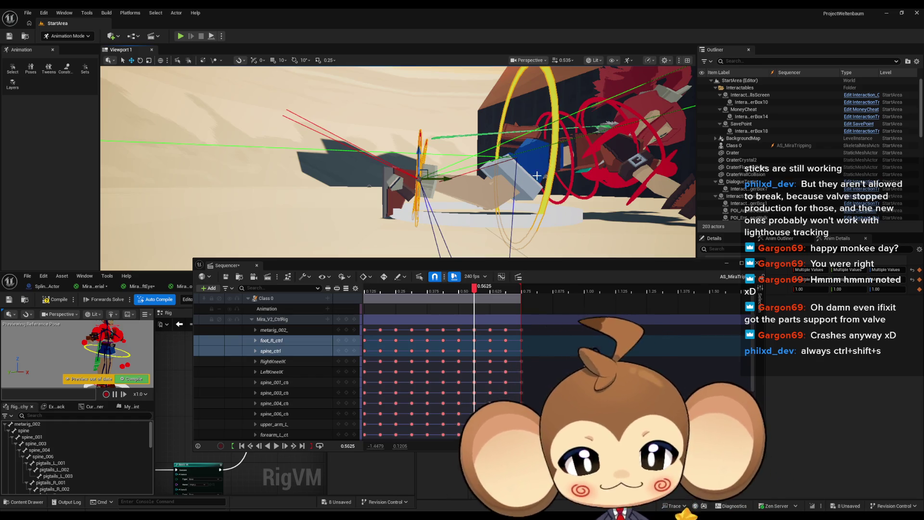
Drag spine_ctrl down to drop the whole upper body lower
click(534, 176)
key(f)
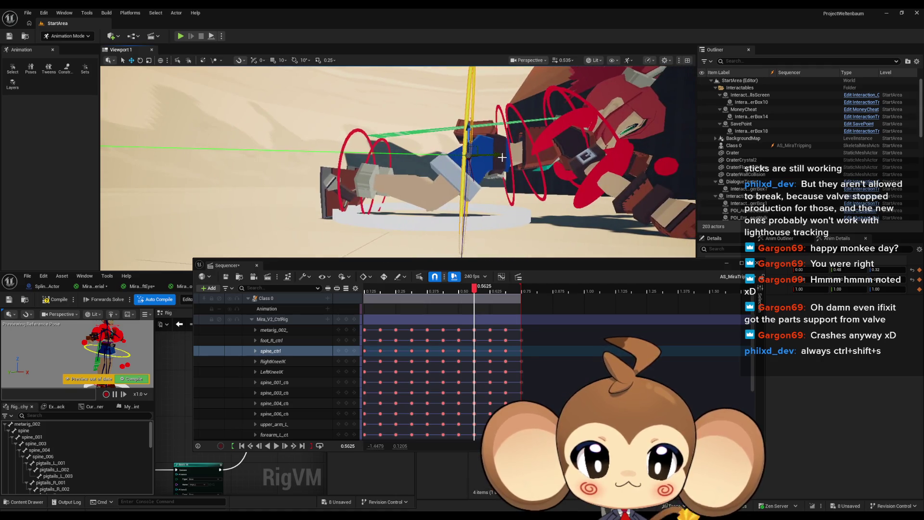
drag(476, 148, 494, 172)
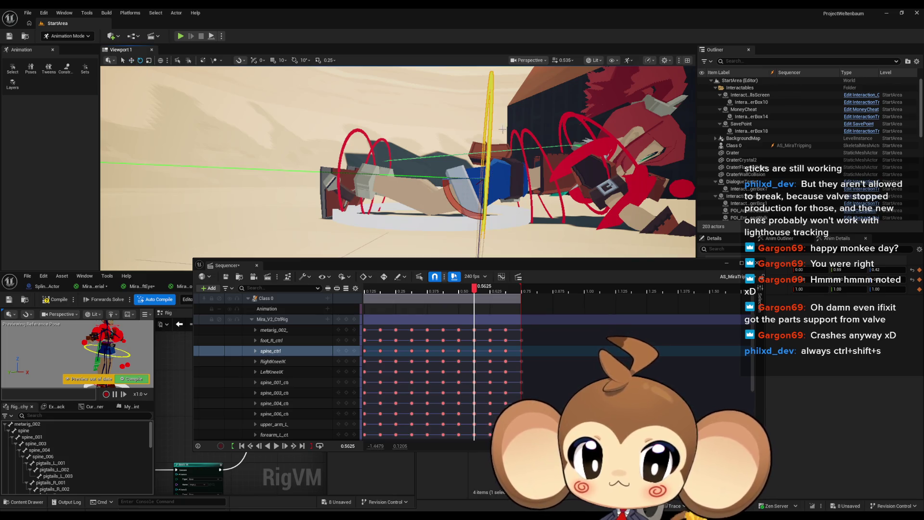
key(f)
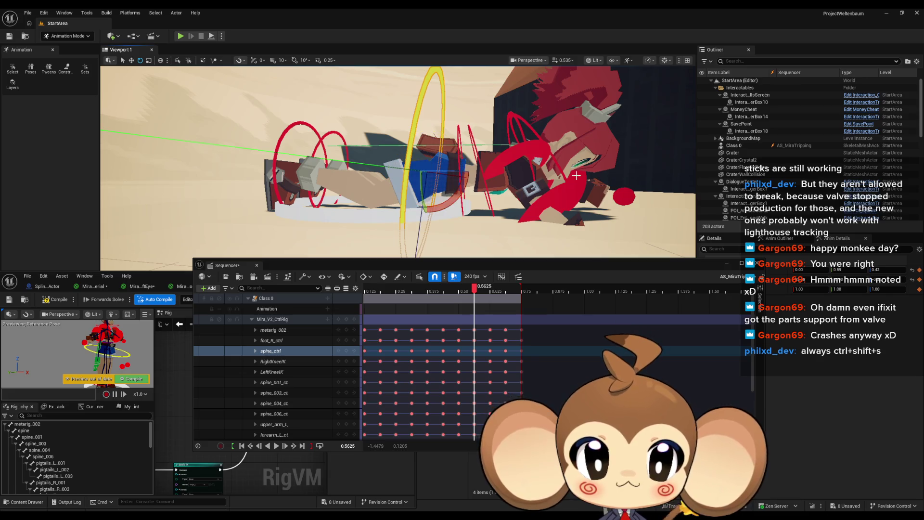
click(535, 155)
key(f)
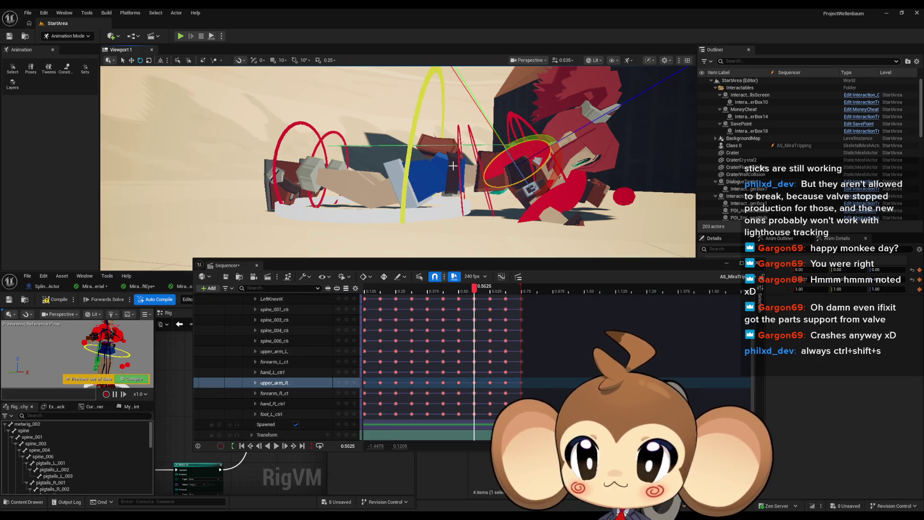
Rotate upper_arm_R straight out and swing upper_arm_L upward
mouse_move(437, 167)
mouse_down()
mouse_move(413, 138)
mouse_move(327, 138)
mouse_up()
click(378, 186)
mouse_move(350, 184)
mouse_down()
mouse_move(360, 133)
mouse_move(369, 158)
mouse_move(332, 160)
mouse_move(453, 158)
mouse_move(419, 173)
mouse_up()
click(454, 159)
Select spine_ctrl and key every rig control at 0.5625
scroll(494, 155, up, 6)
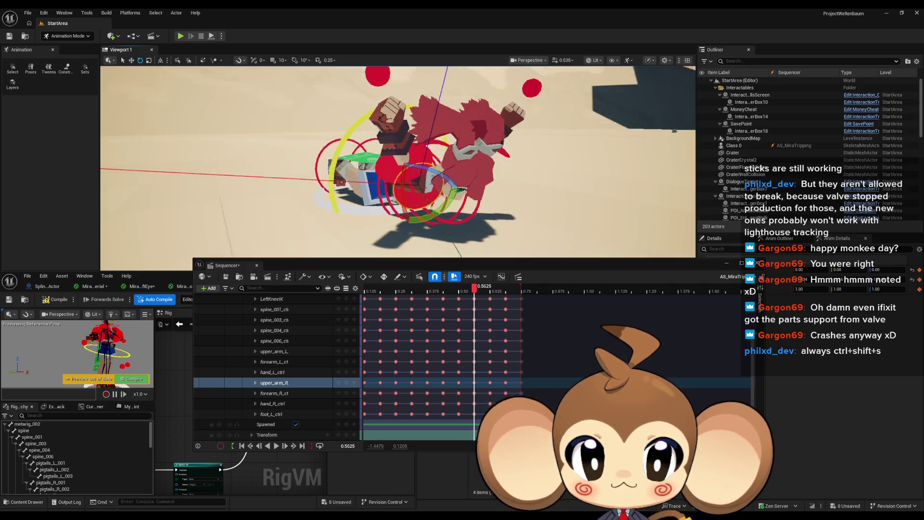
click(447, 191)
key(f)
click(447, 192)
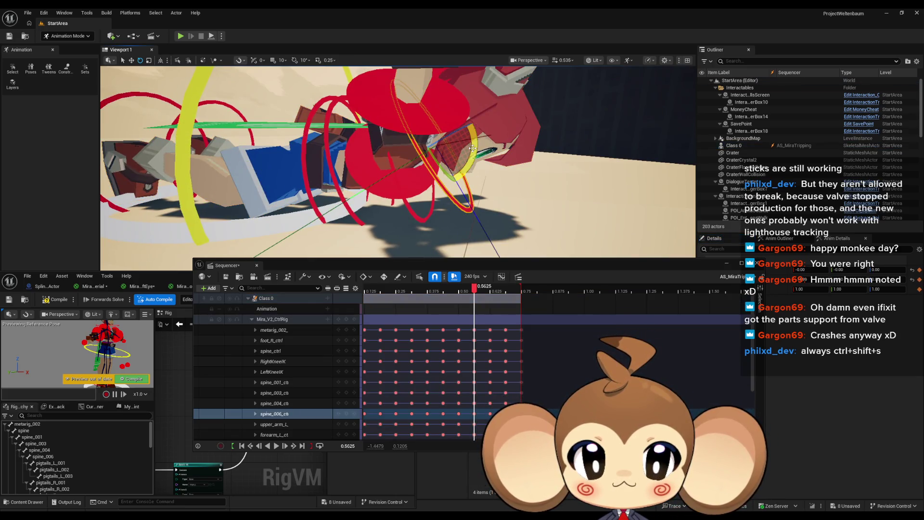
mouse_move(432, 182)
mouse_down()
mouse_move(486, 187)
mouse_move(379, 140)
mouse_up()
click(379, 140)
key(f)
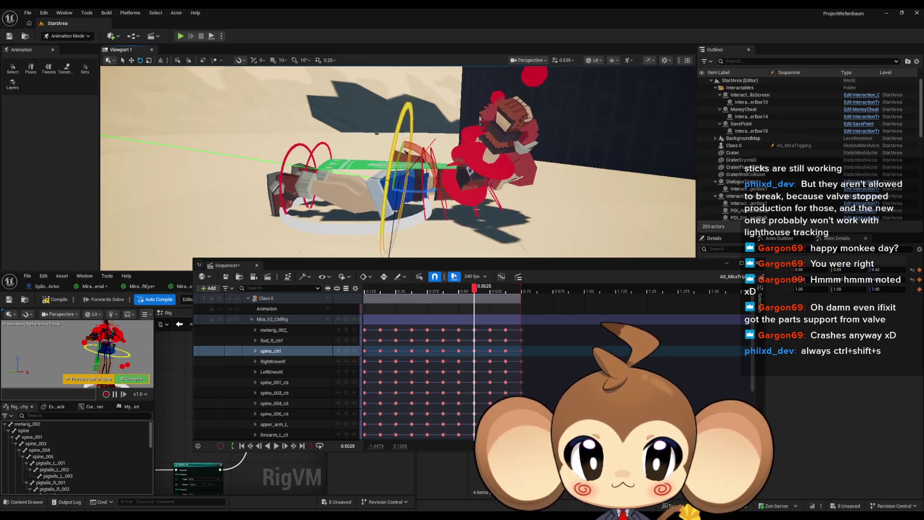
Switch to the Translate tool and orbit around Mira to inspect the keyed pose
click(132, 61)
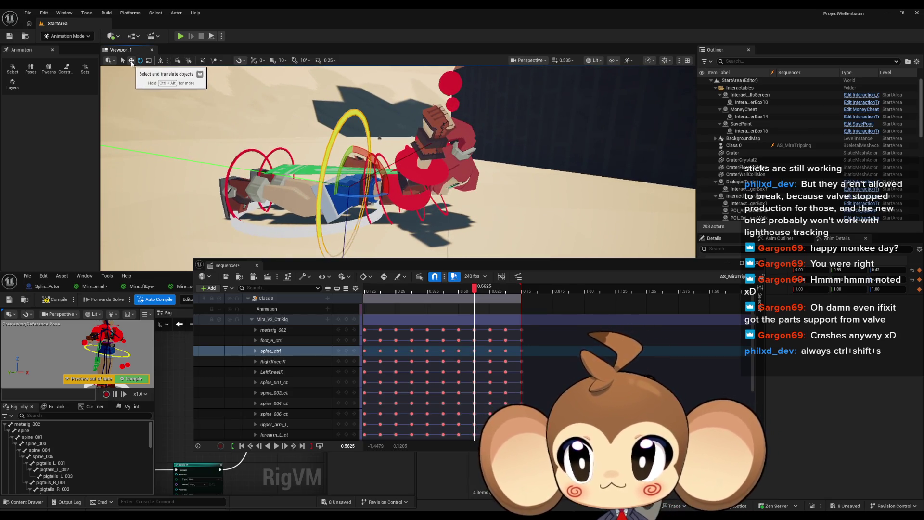
scroll(398, 163, up, 3)
scroll(362, 160, up, 2)
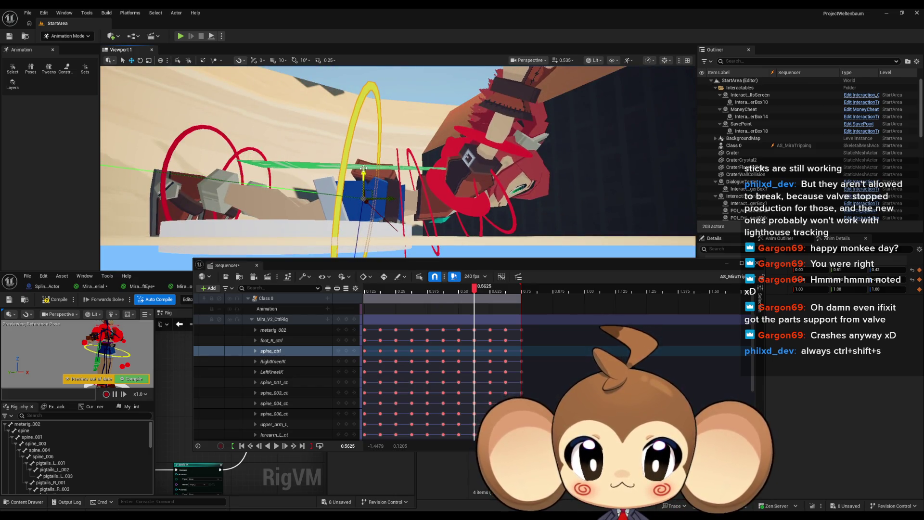
scroll(363, 168, up, 5)
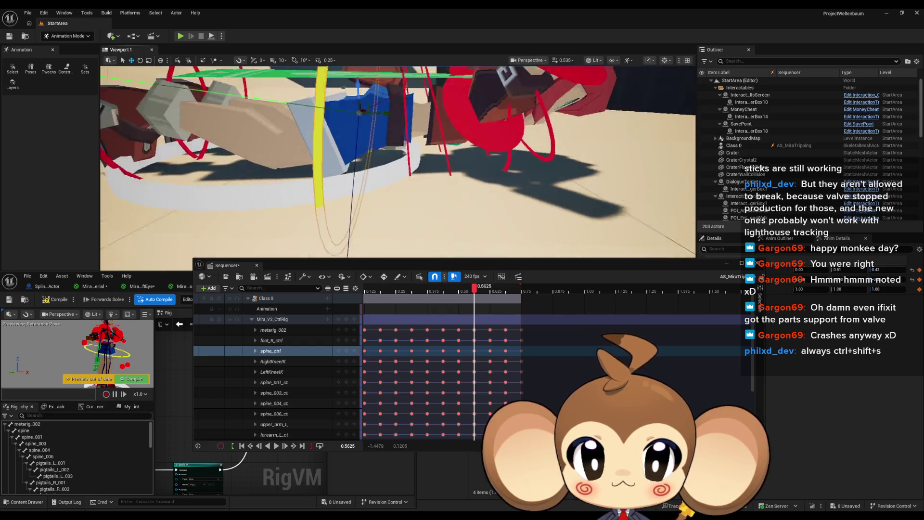
scroll(371, 162, down, 5)
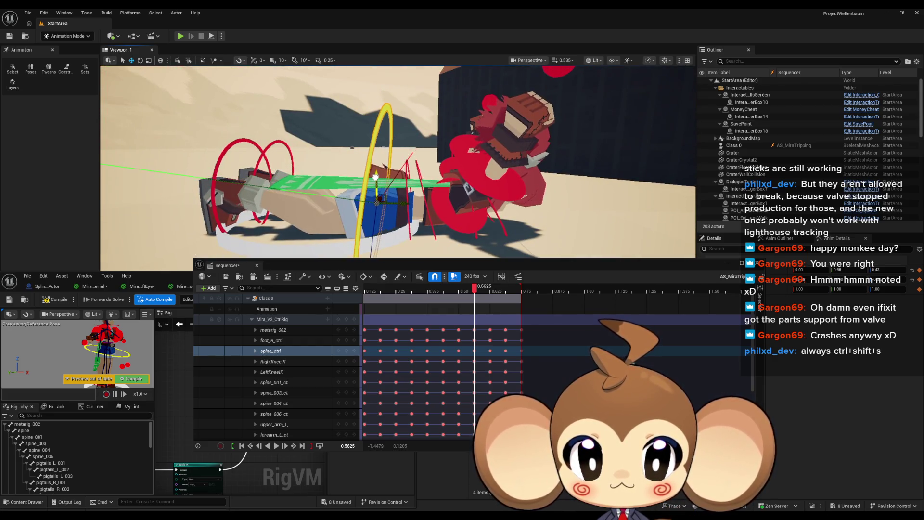
mouse_move(376, 179)
mouse_down()
mouse_move(359, 186)
mouse_move(410, 190)
mouse_up()
mouse_move(508, 205)
mouse_down()
mouse_move(501, 194)
mouse_move(366, 183)
mouse_up()
click(322, 353)
drag(456, 215, 451, 205)
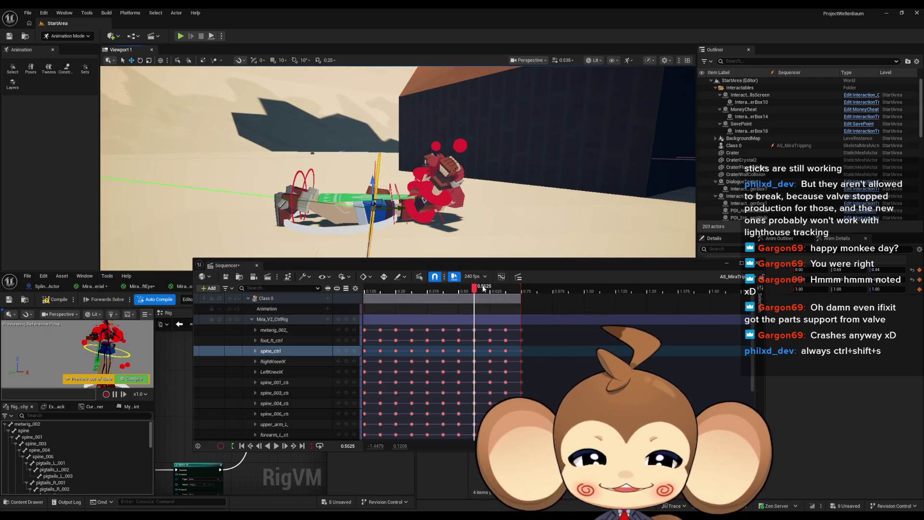
mouse_move(435, 288)
mouse_down()
mouse_move(385, 287)
mouse_move(483, 287)
mouse_move(394, 282)
mouse_move(458, 275)
mouse_move(426, 284)
mouse_up()
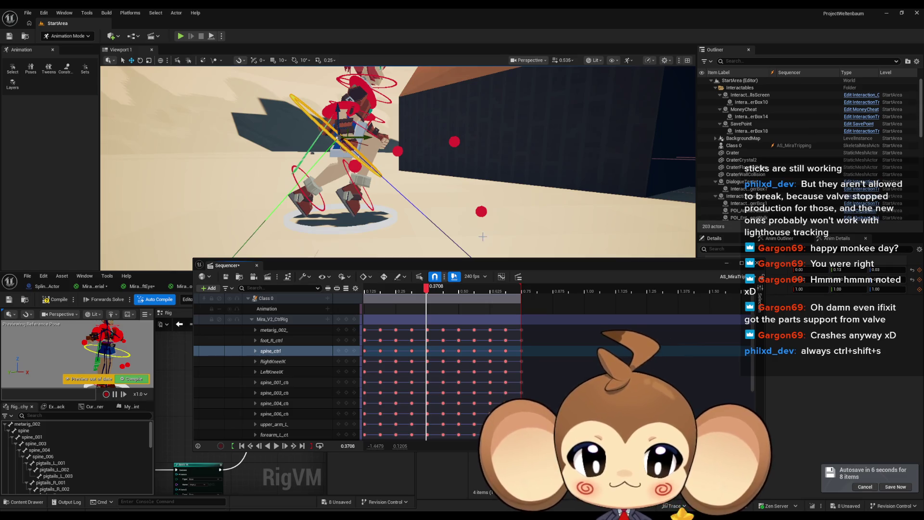
mouse_move(426, 293)
mouse_down()
mouse_move(510, 295)
mouse_move(427, 290)
mouse_move(483, 286)
mouse_move(431, 284)
mouse_move(473, 284)
mouse_up()
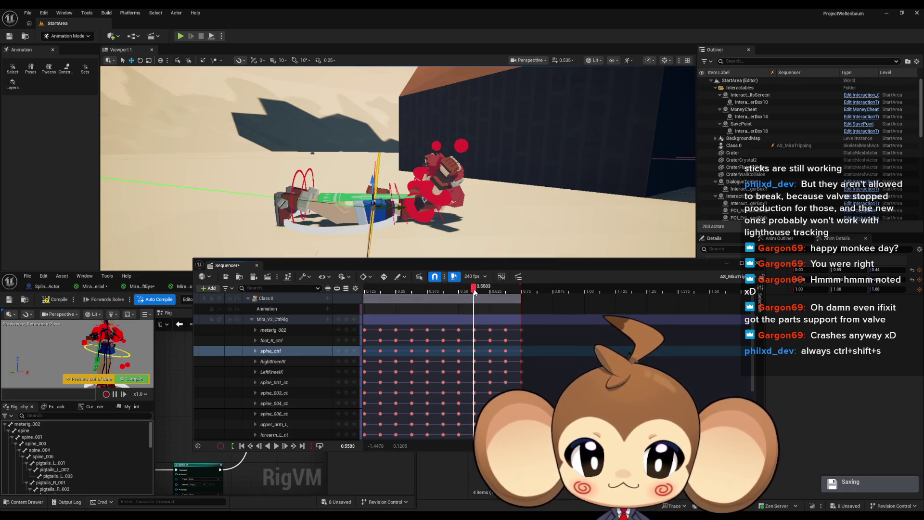
Collapse the rig tracks, jump to the 0.625 key, and tilt spine_006_ctrl slightly
click(251, 319)
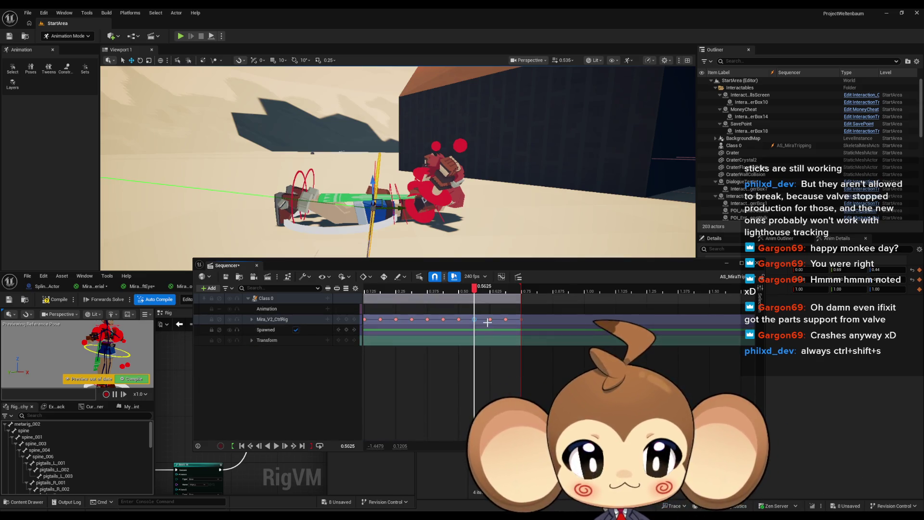
key(period)
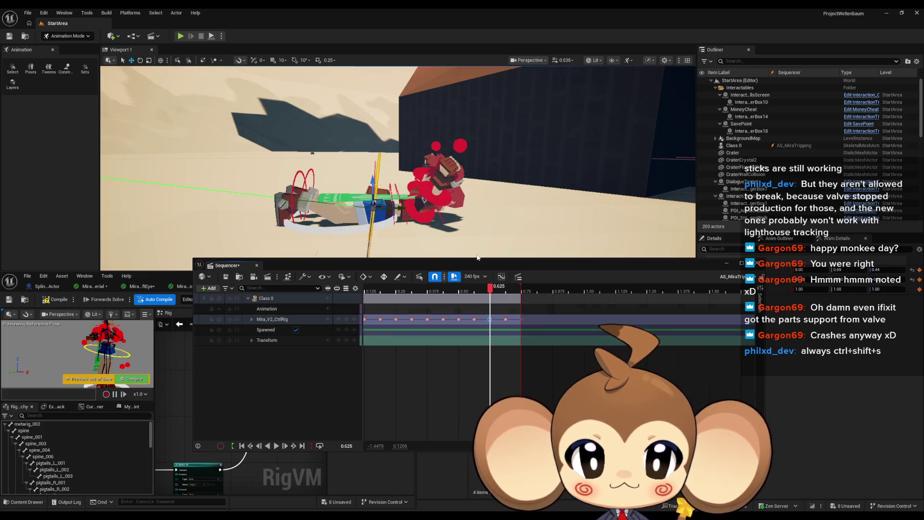
scroll(448, 197, up, 5)
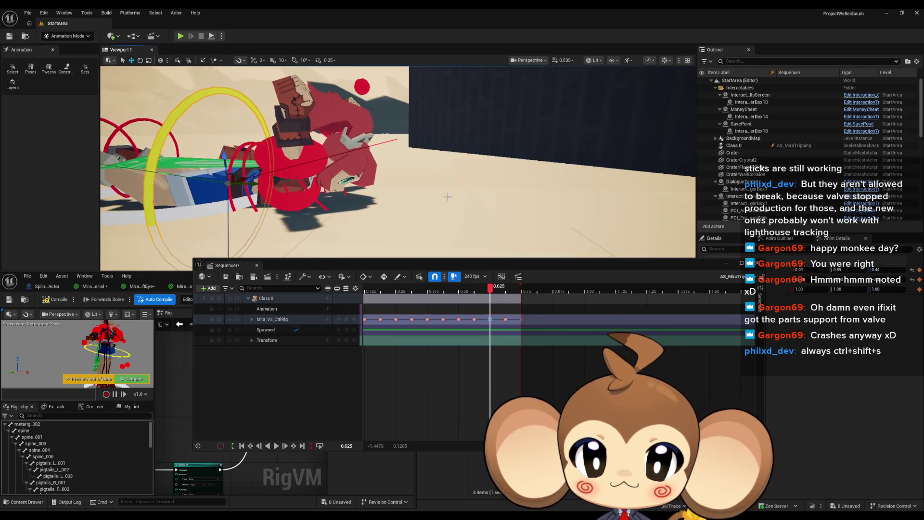
scroll(447, 197, up, 3)
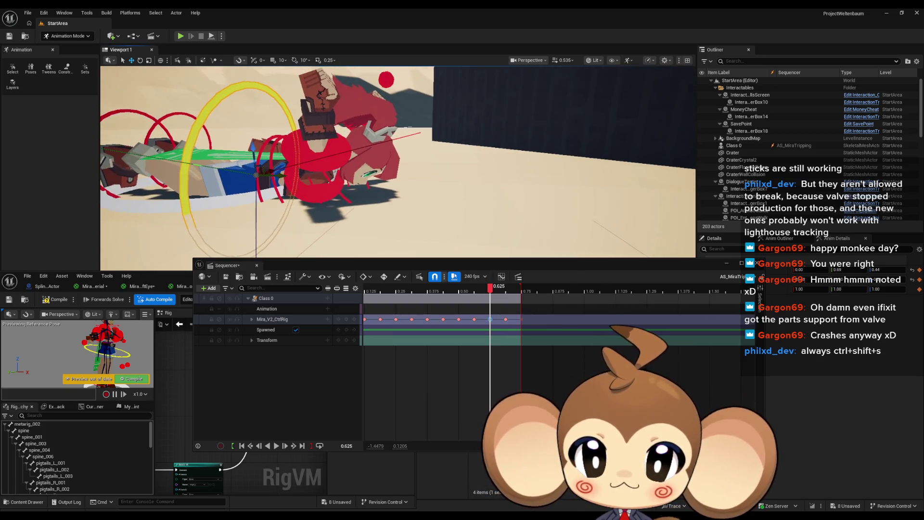
click(379, 183)
drag(380, 183, 178, 53)
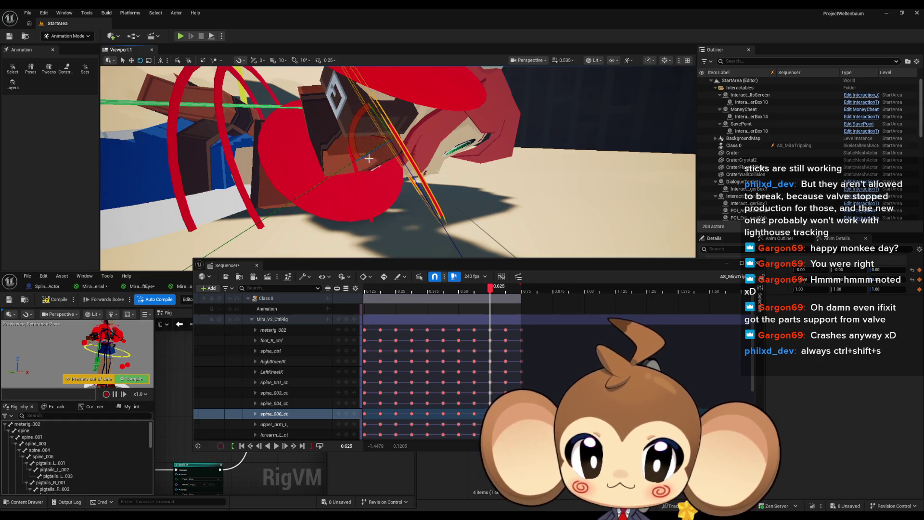
mouse_move(370, 159)
mouse_down()
mouse_move(412, 186)
mouse_move(399, 162)
mouse_move(455, 151)
mouse_move(342, 138)
mouse_move(386, 130)
mouse_move(380, 160)
mouse_move(411, 192)
mouse_move(362, 204)
mouse_up()
Rotate upper_arm_R to swing the right arm down at 0.625
click(343, 138)
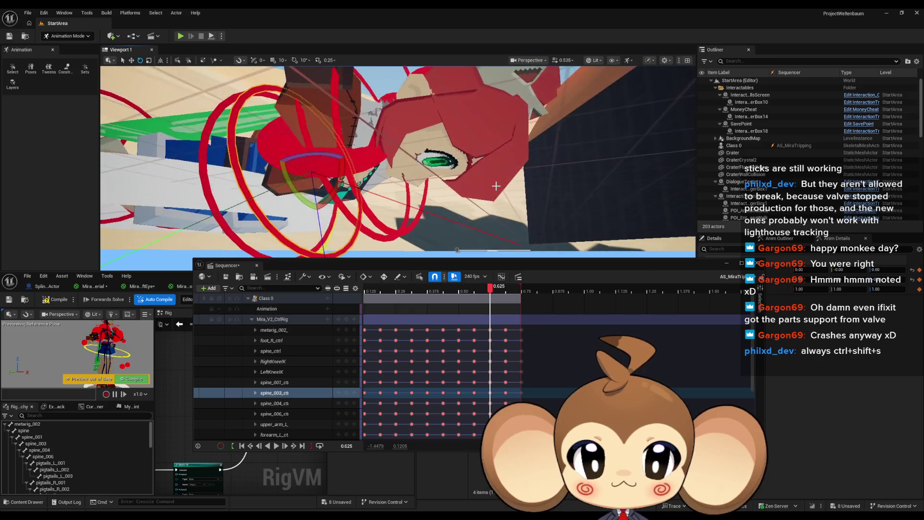
click(361, 204)
mouse_move(392, 160)
mouse_down()
mouse_move(336, 183)
mouse_move(399, 156)
mouse_move(345, 183)
mouse_move(460, 196)
mouse_up()
click(362, 175)
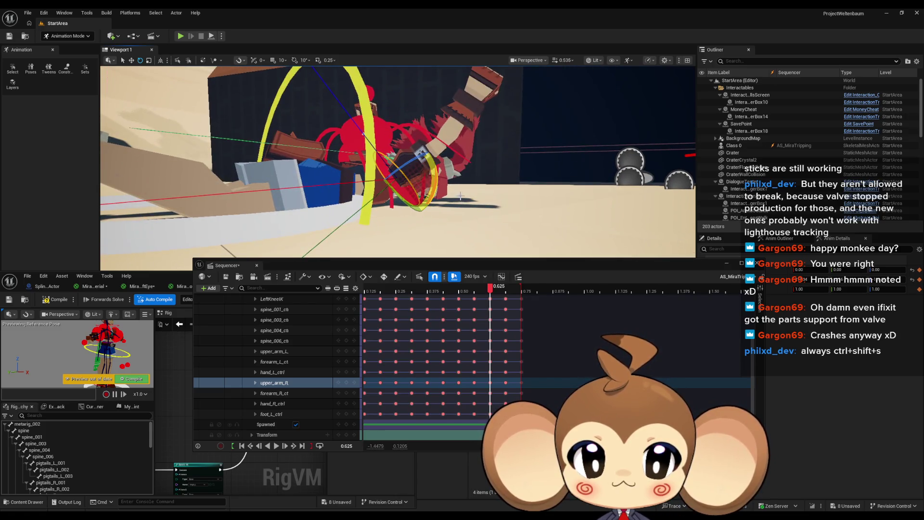
mouse_move(367, 138)
mouse_down()
mouse_move(410, 127)
mouse_move(313, 154)
mouse_move(466, 119)
mouse_up()
Orbit around Mira and scrub the timeline to check the fall
click(440, 177)
drag(440, 178, 431, 153)
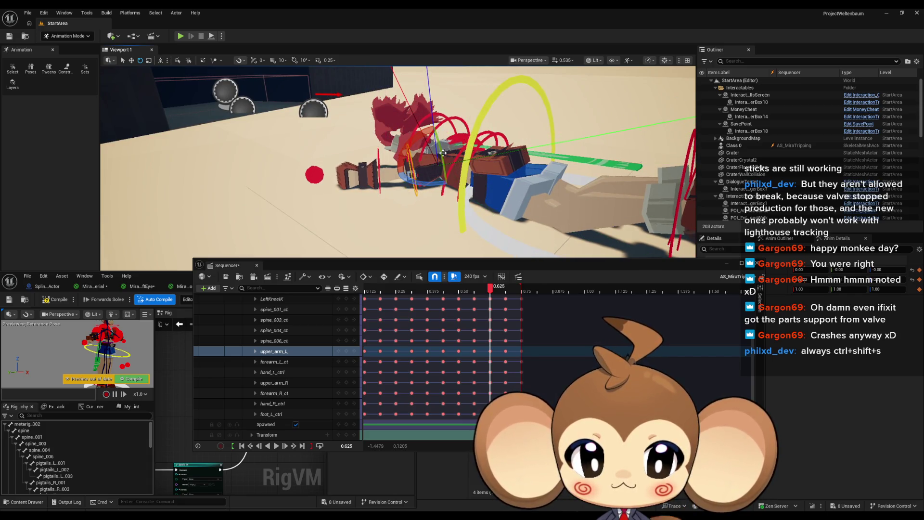
scroll(349, 299, up, 5)
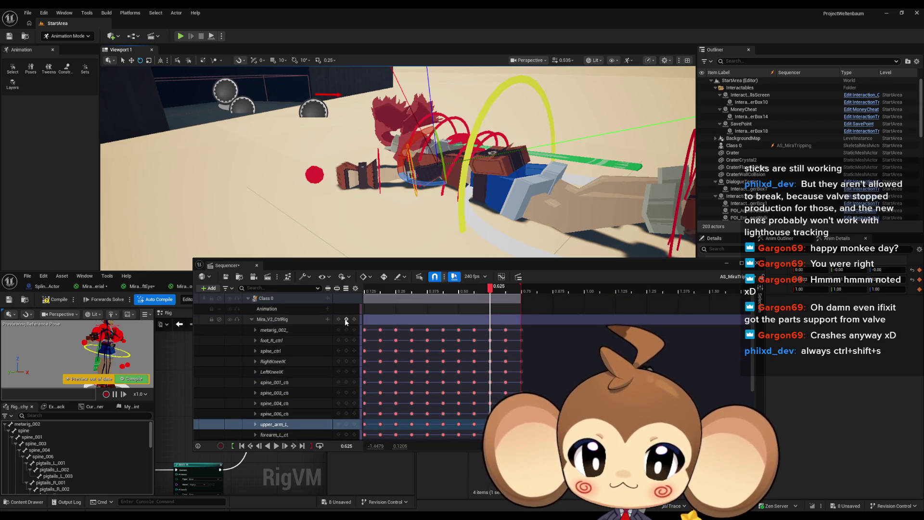
drag(348, 235, 348, 235)
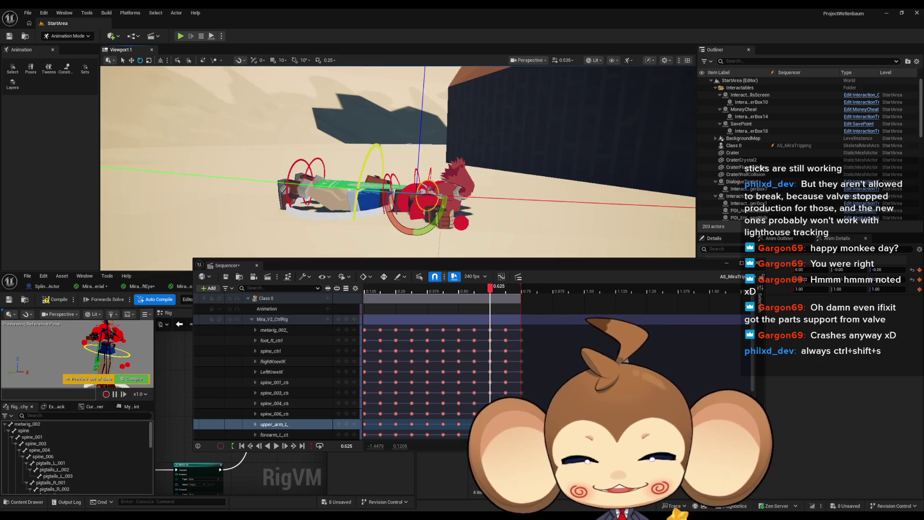
mouse_move(493, 287)
mouse_down()
mouse_move(404, 287)
mouse_move(492, 291)
mouse_up()
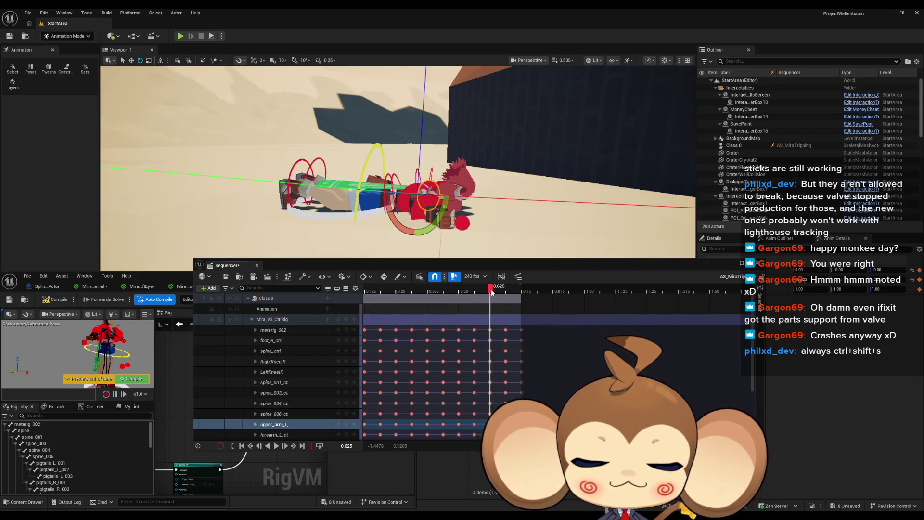
Trim the Control Rig section to end at 0.6292 and play the sequence from the start
click(492, 292)
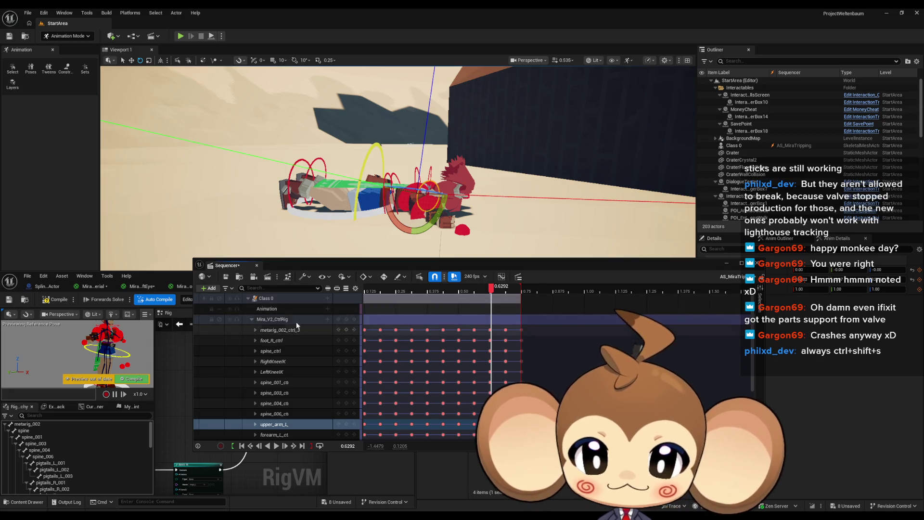
click(251, 319)
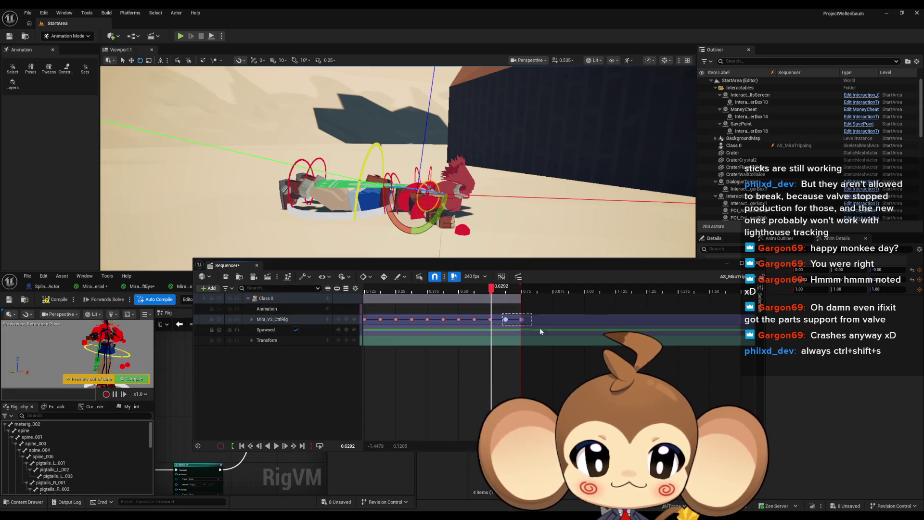
drag(519, 298, 496, 298)
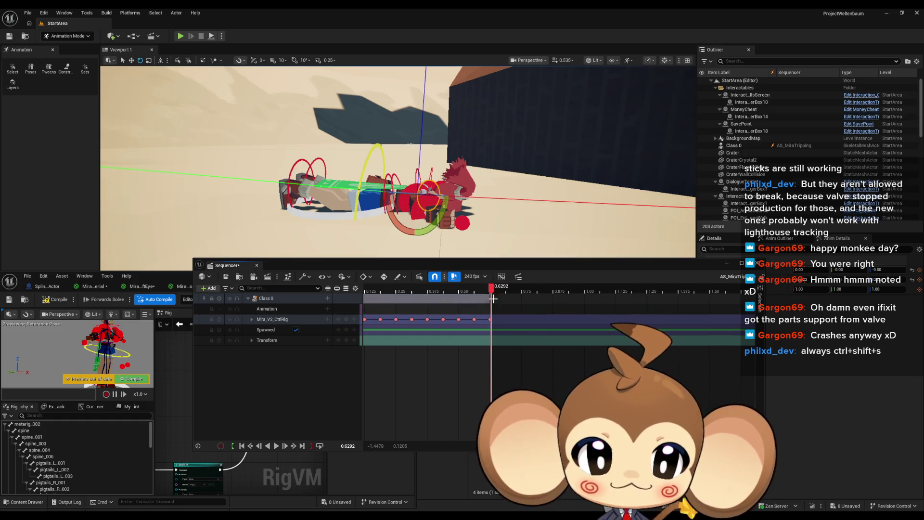
scroll(492, 293, up, 10)
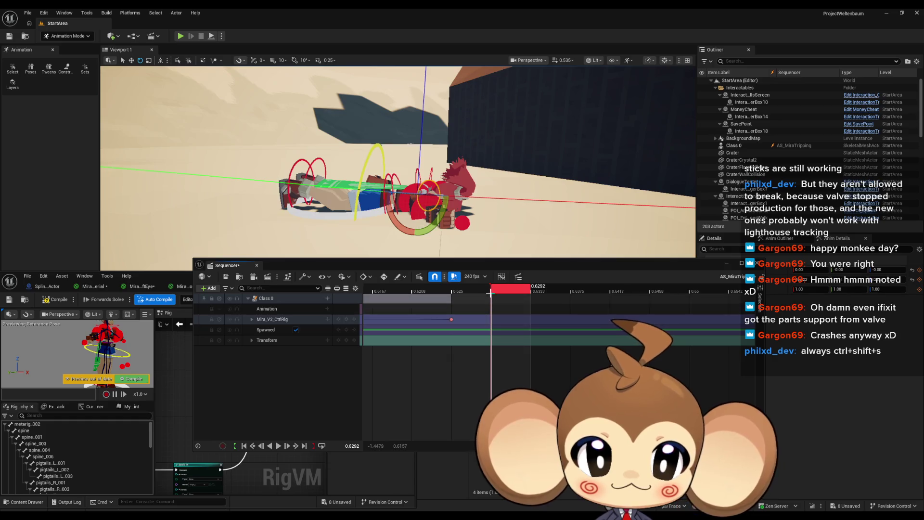
scroll(489, 289, down, 10)
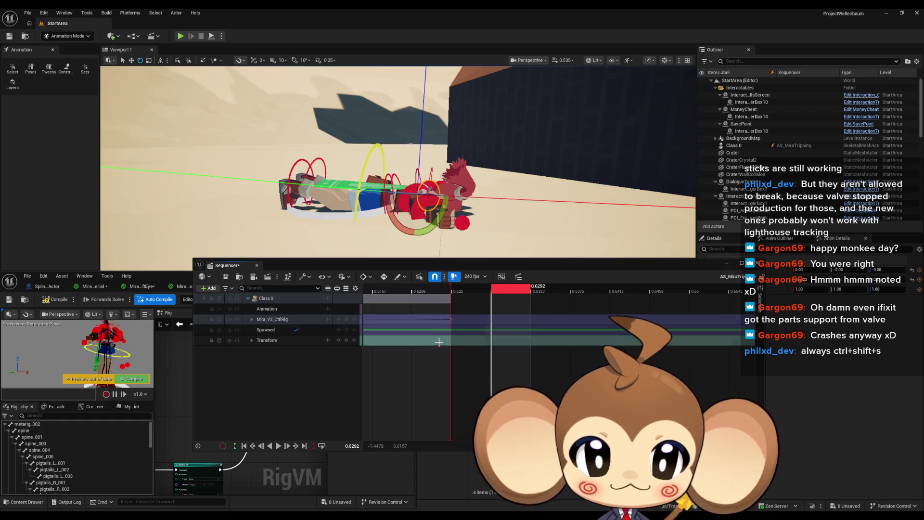
key(space)
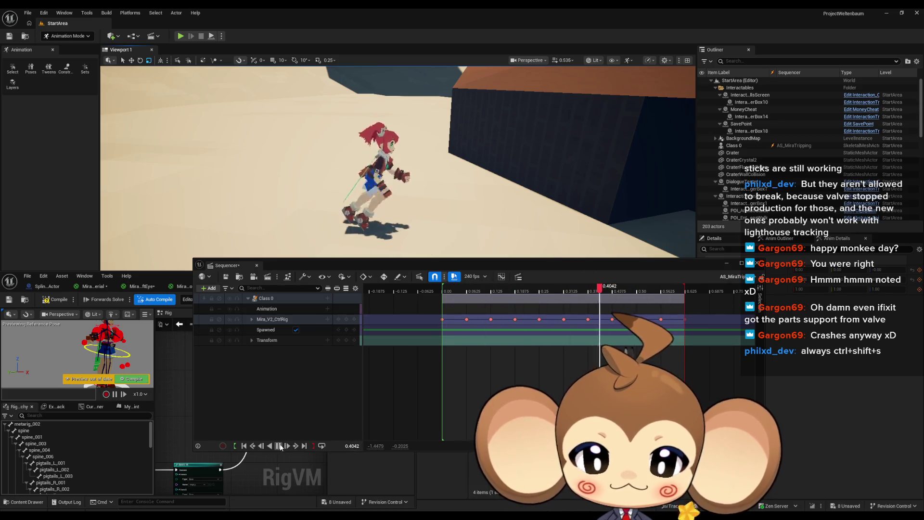
Stop playback, scrub to 0.3208, and extend the rig section end to about 0.90
click(466, 289)
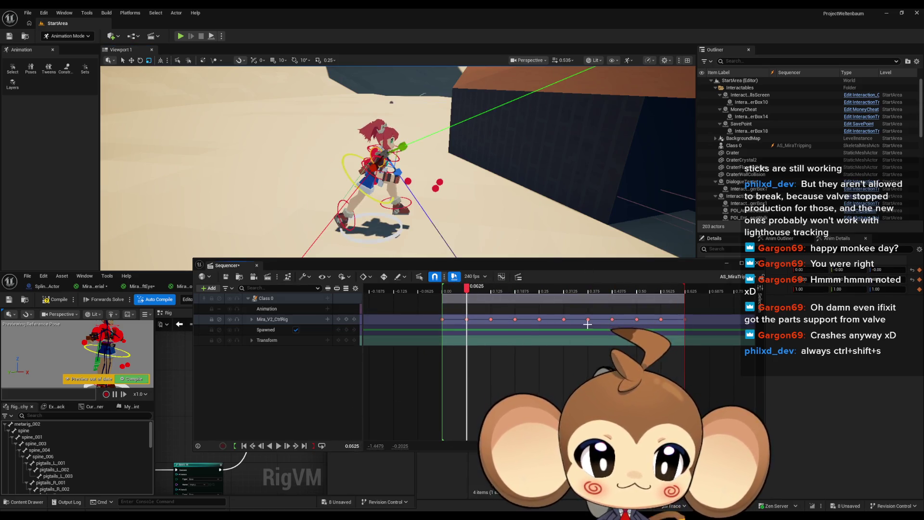
mouse_move(481, 289)
mouse_down()
mouse_move(621, 290)
mouse_move(612, 290)
mouse_up()
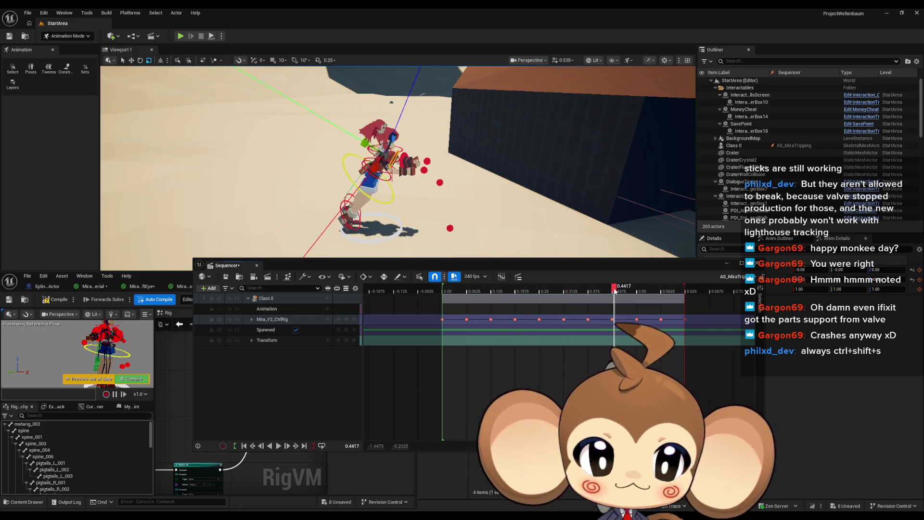
scroll(556, 370, right, 5)
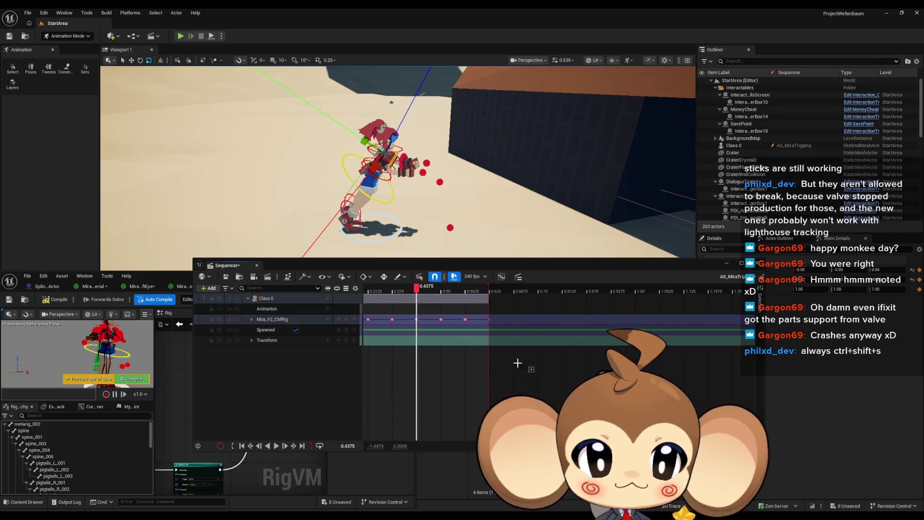
drag(487, 291, 591, 290)
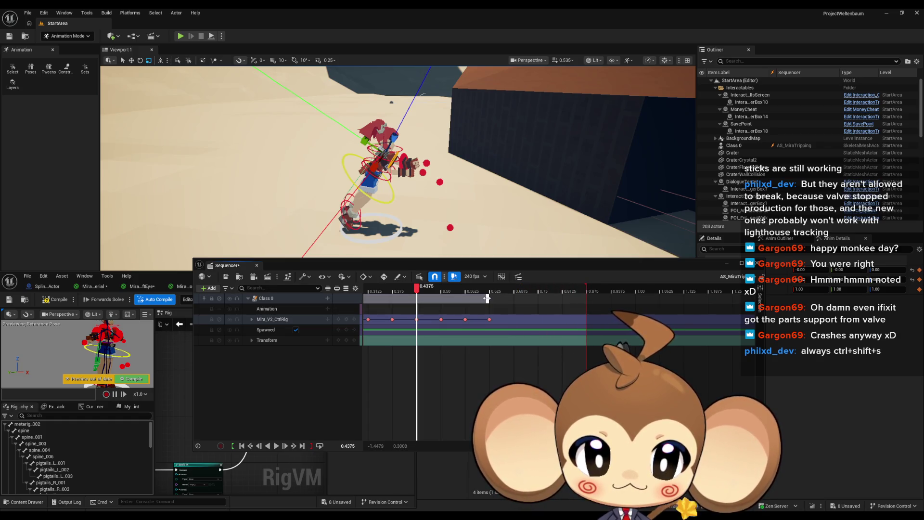
Move the last three Mira_V2_CtrlRig keys about 0.17 s later and play the result
drag(457, 324, 450, 320)
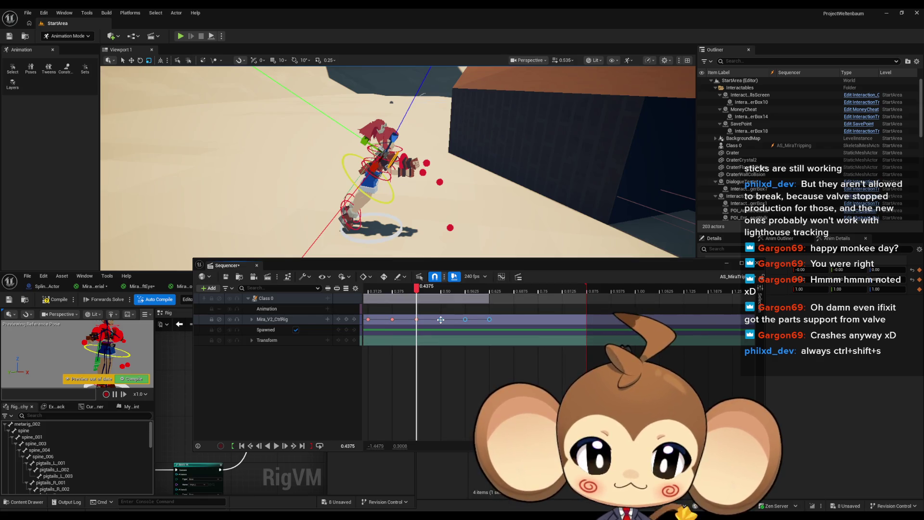
mouse_move(441, 319)
mouse_down()
mouse_move(522, 327)
mouse_move(513, 330)
mouse_up()
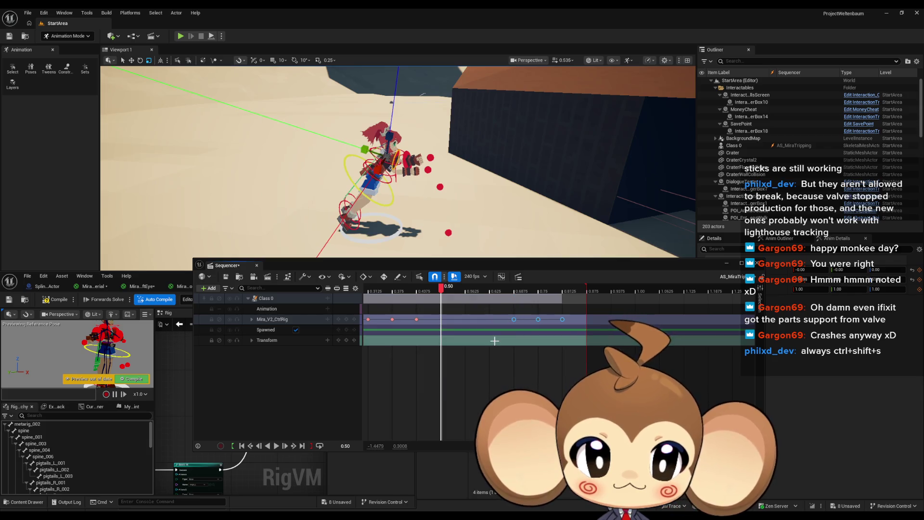
key(space)
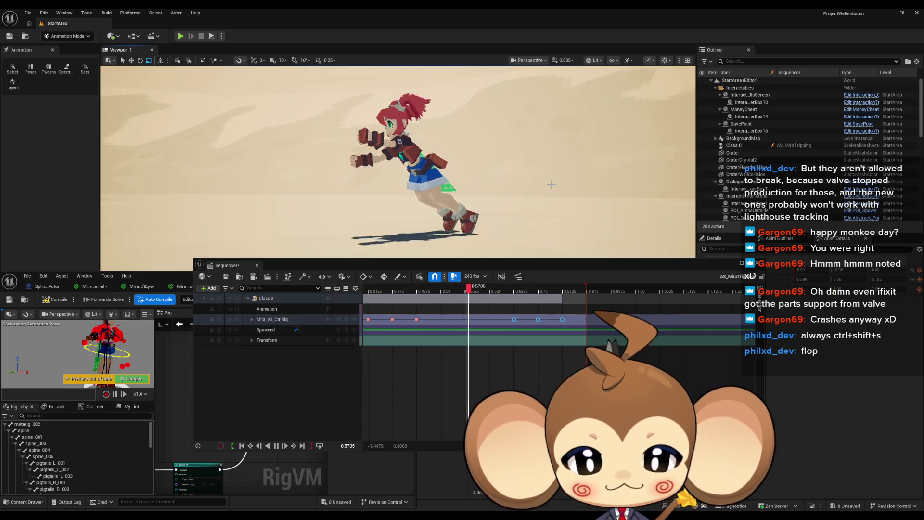
Stop playback, collapse the CtrlRig rows, set the playhead to 0.4625, and open Class 0's + Track list
key(space)
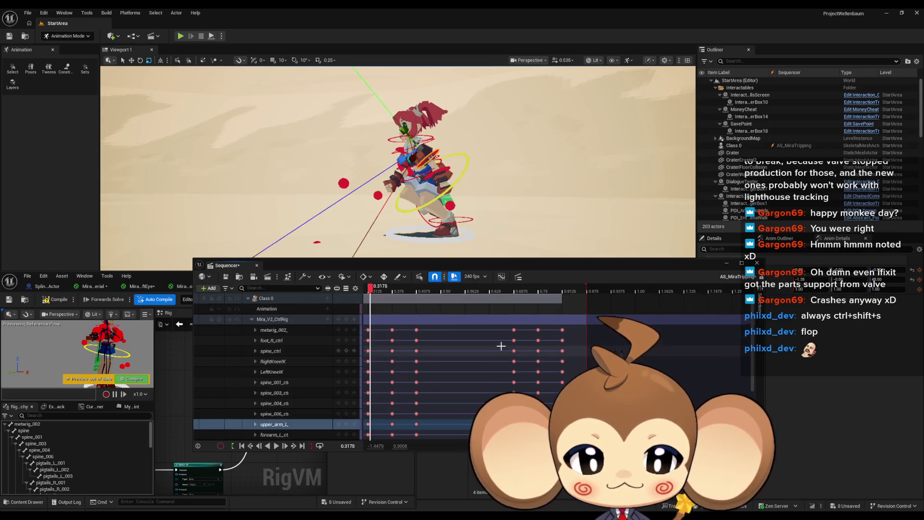
scroll(501, 347, down, 3)
scroll(501, 347, down, 3)
scroll(501, 347, up, 6)
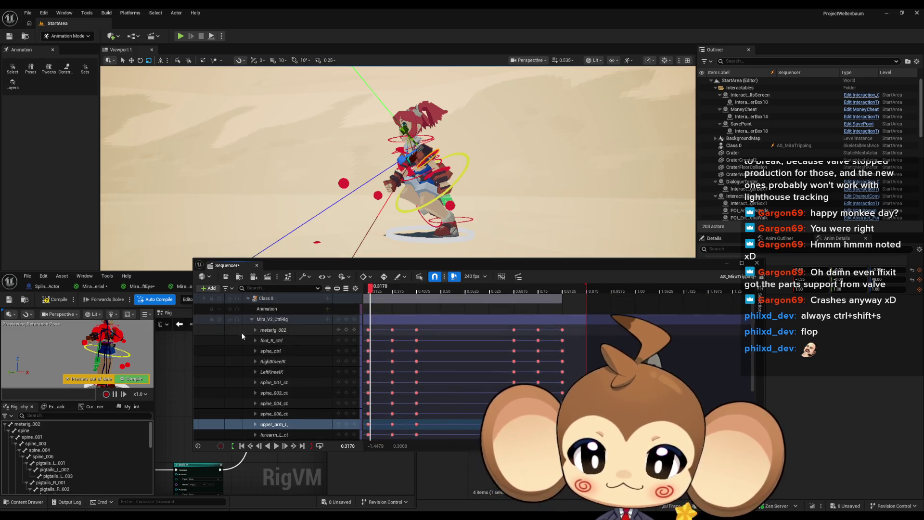
click(250, 319)
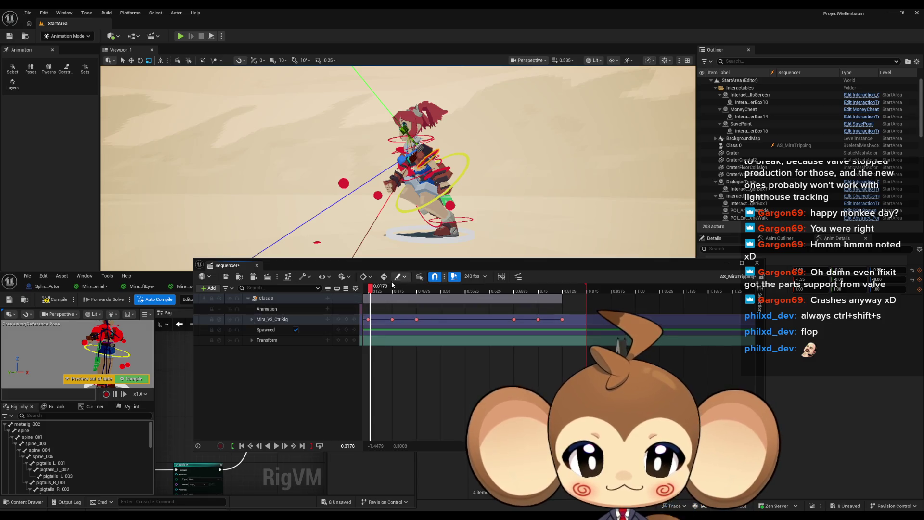
drag(374, 287, 427, 288)
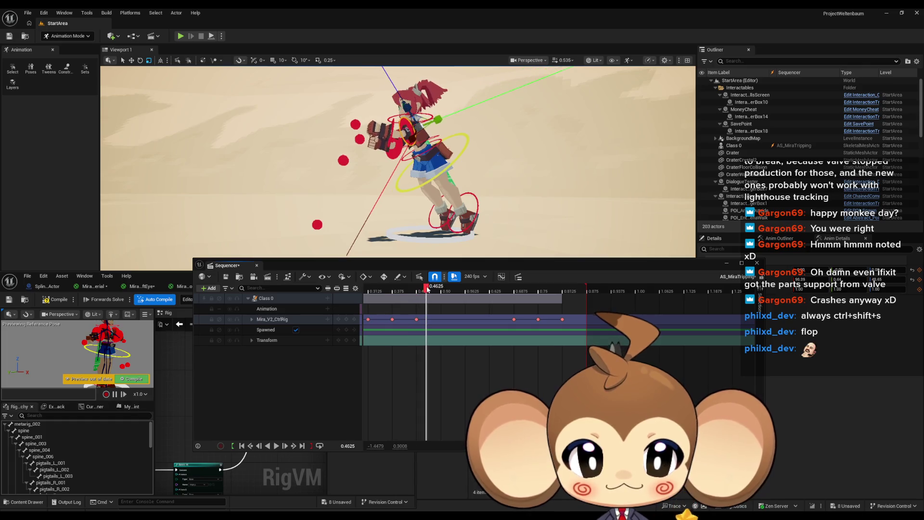
click(328, 320)
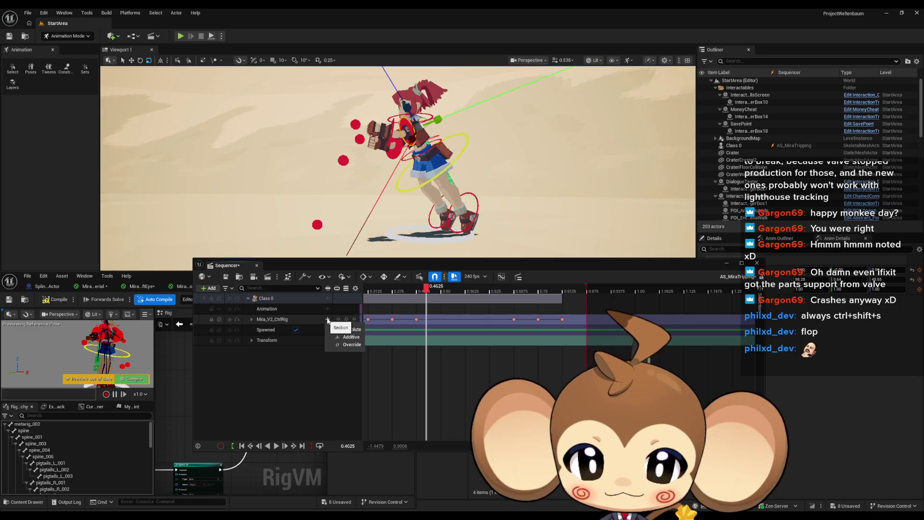
click(328, 298)
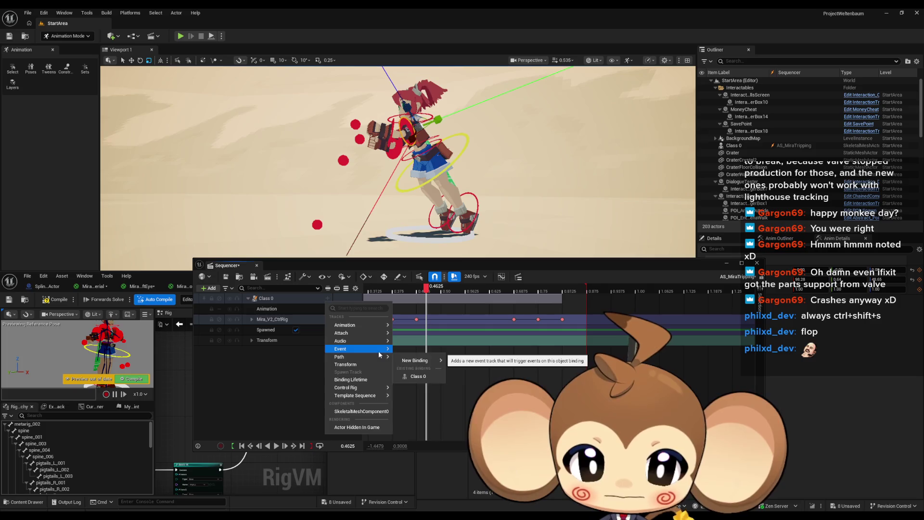
Add a SkeletalMeshComponent0 track to Class 0 from the Components list
mouse_move(373, 329)
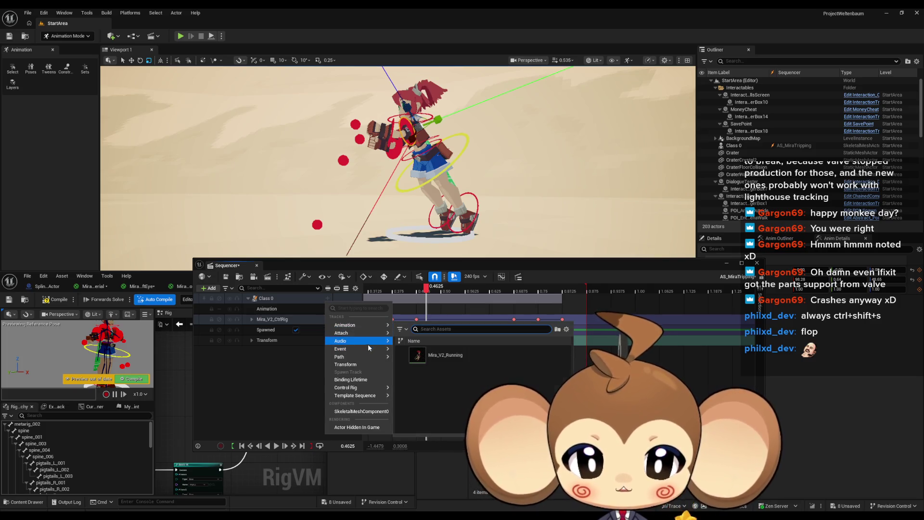
mouse_move(365, 354)
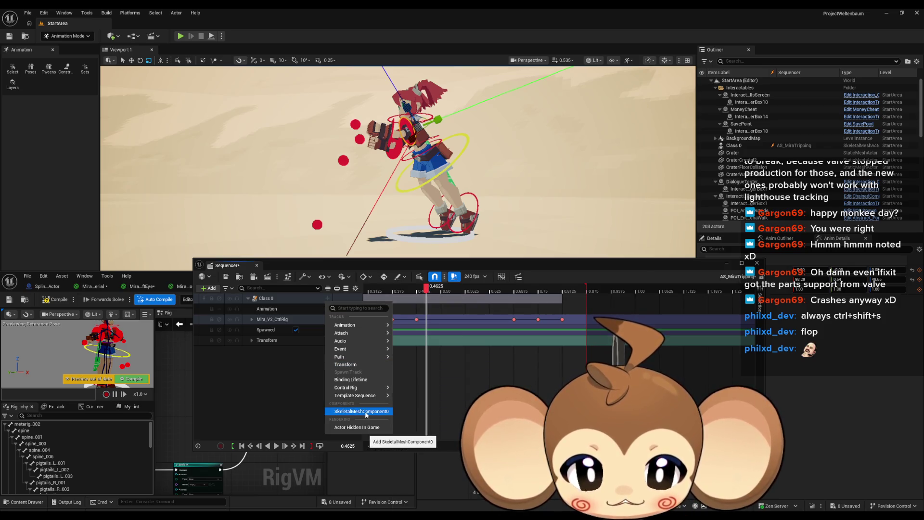
click(372, 413)
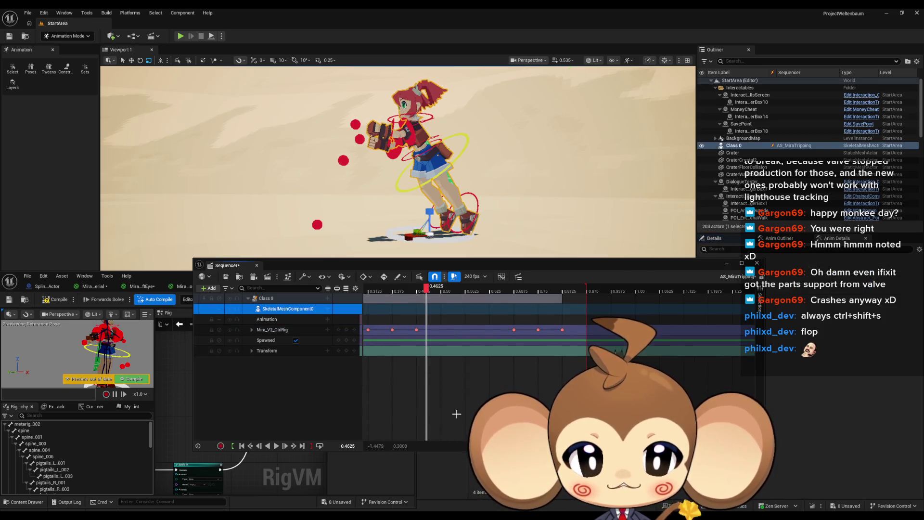
click(327, 311)
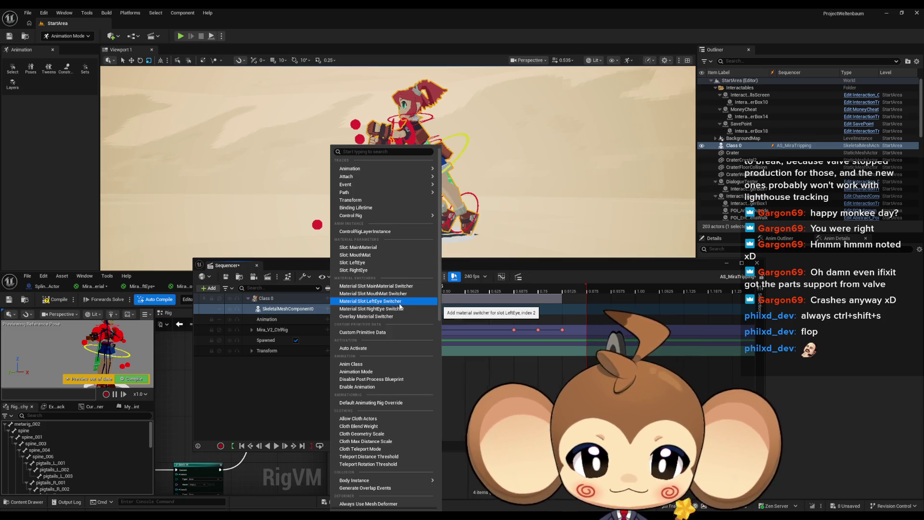
Add a Material Slot LeftEye Switcher track to SkeletalMeshComponent0 and key it at the playhead
click(400, 304)
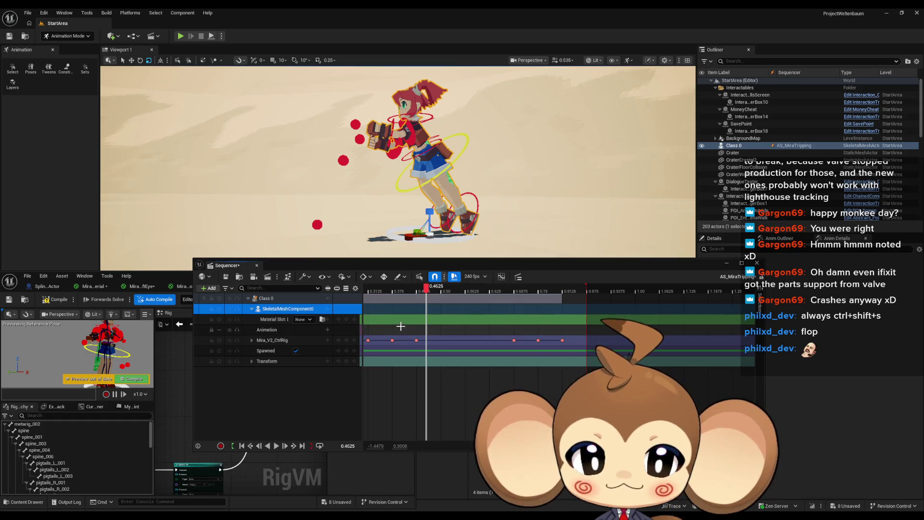
click(346, 319)
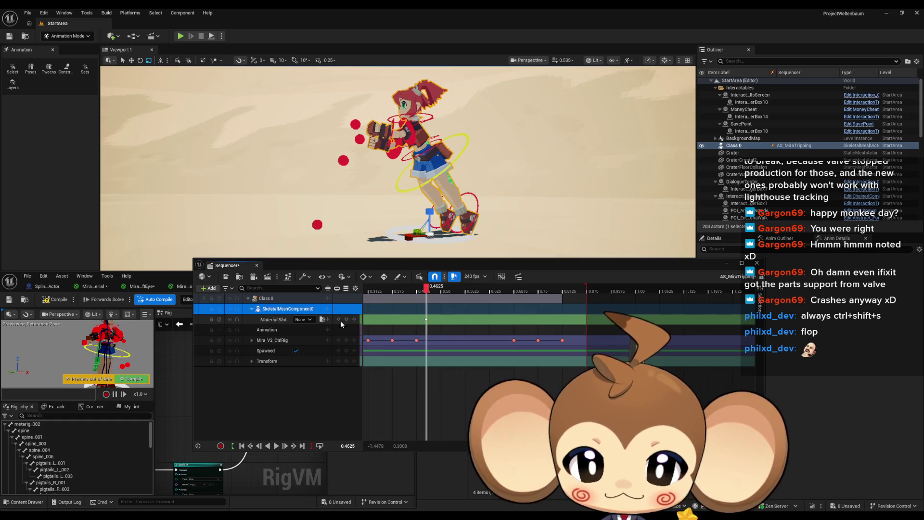
drag(494, 263, 393, 85)
click(528, 364)
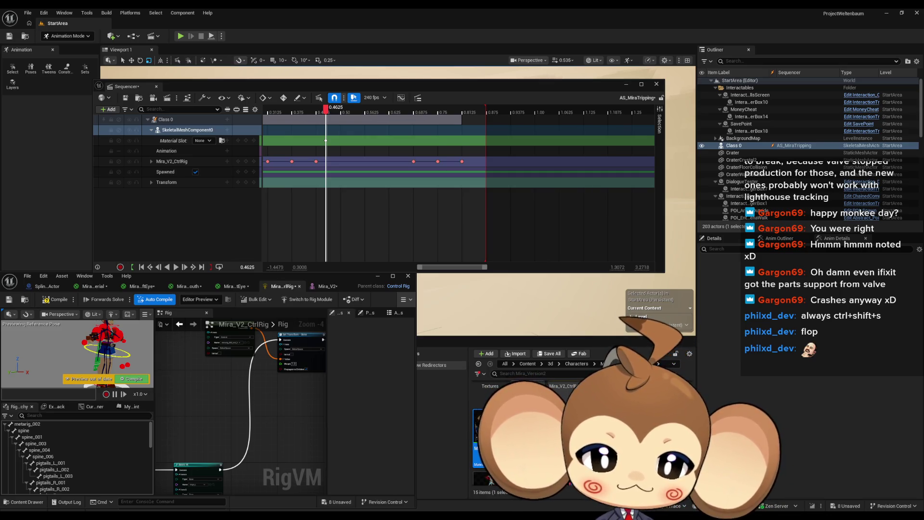
Open the Mira_V2_LeftEye material and inspect its texture parameter node
right_click(494, 424)
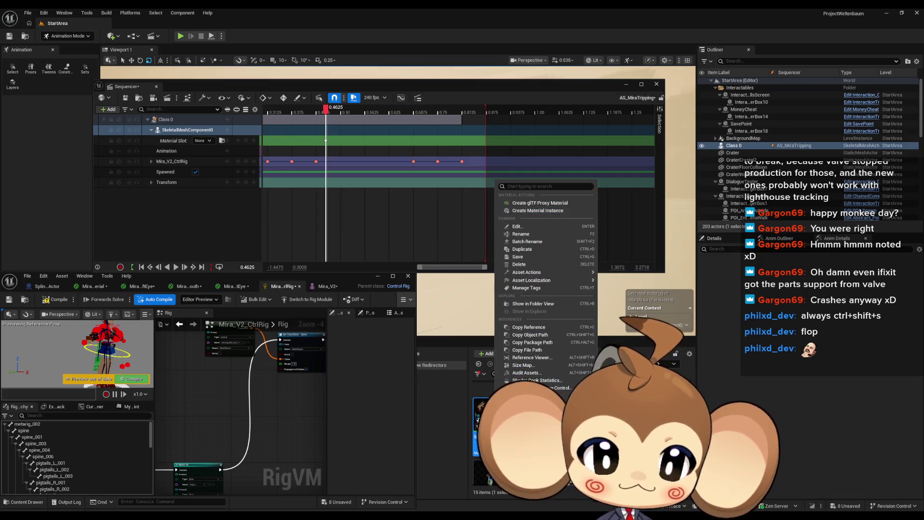
key(Return)
click(204, 336)
Create a Mira_V2_LeftEye material instance with its texture parameter set to eye_4_1
right_click(495, 424)
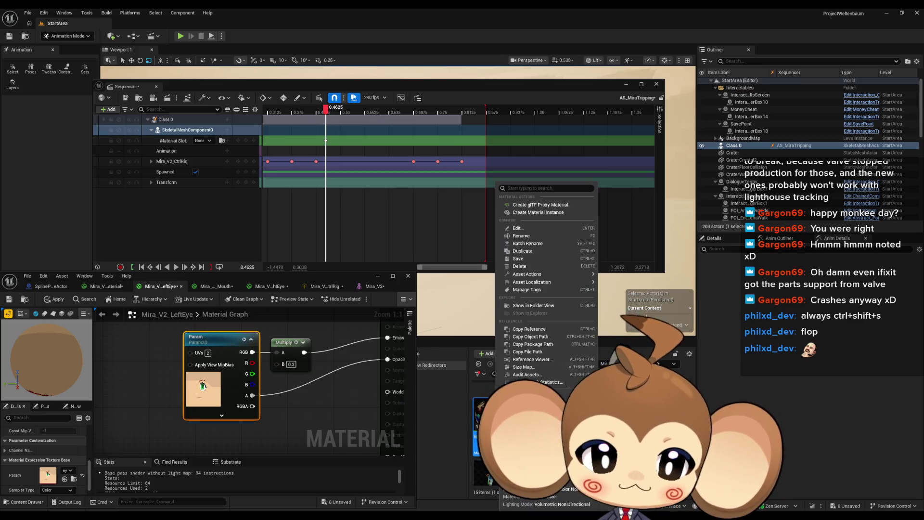
click(542, 215)
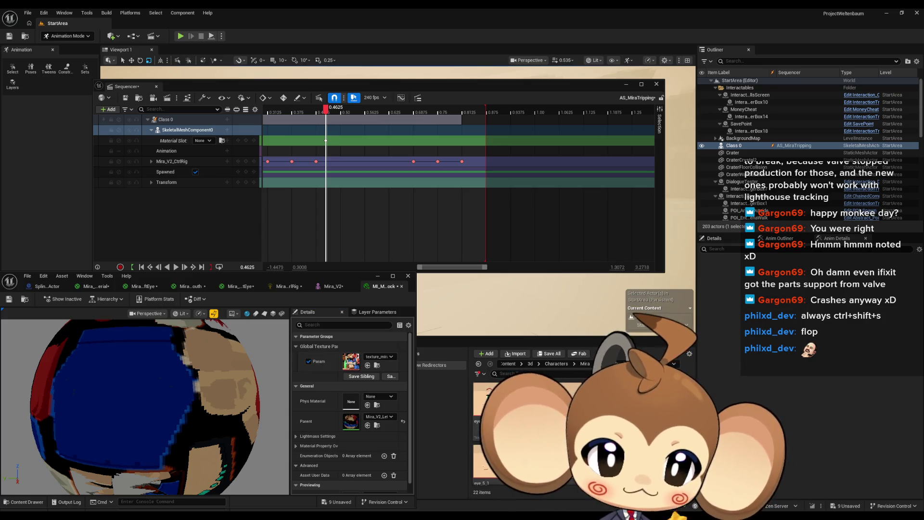
drag(509, 410, 353, 366)
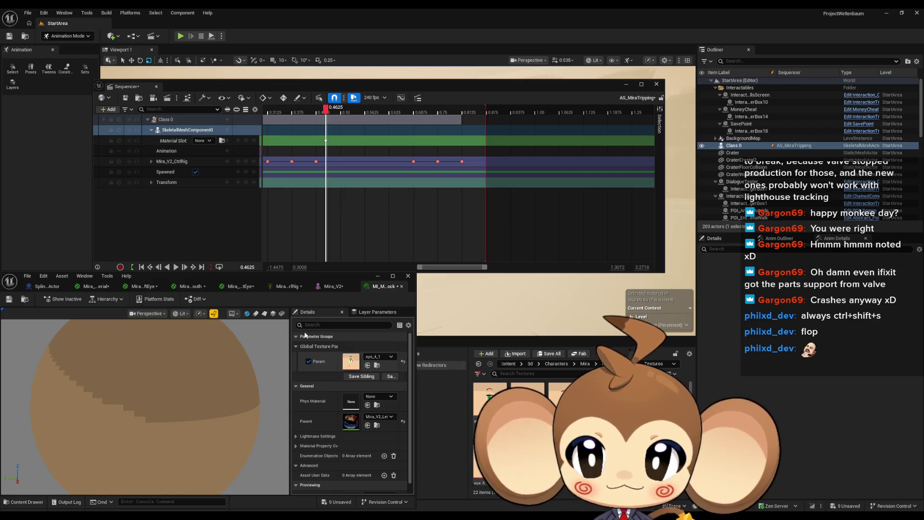
click(203, 140)
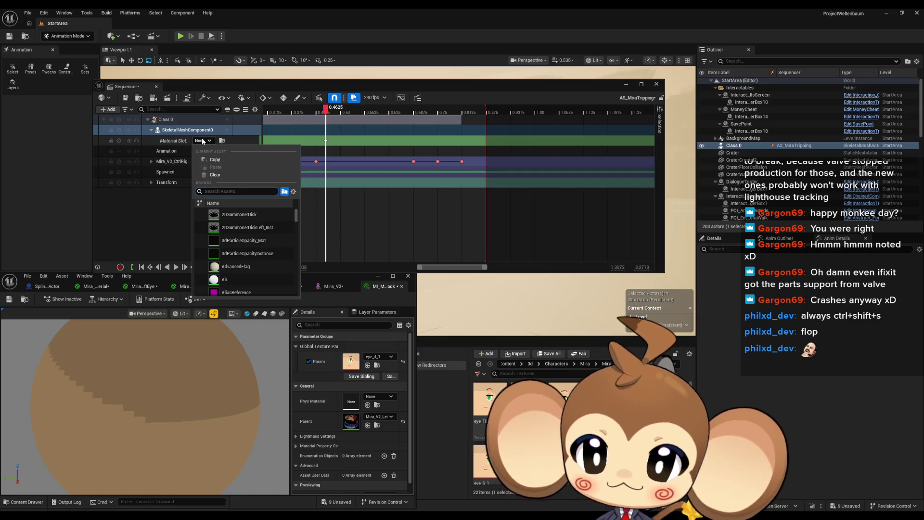
Assign the new eye material instance to the LeftEye Material Slot key in Sequencer
click(203, 140)
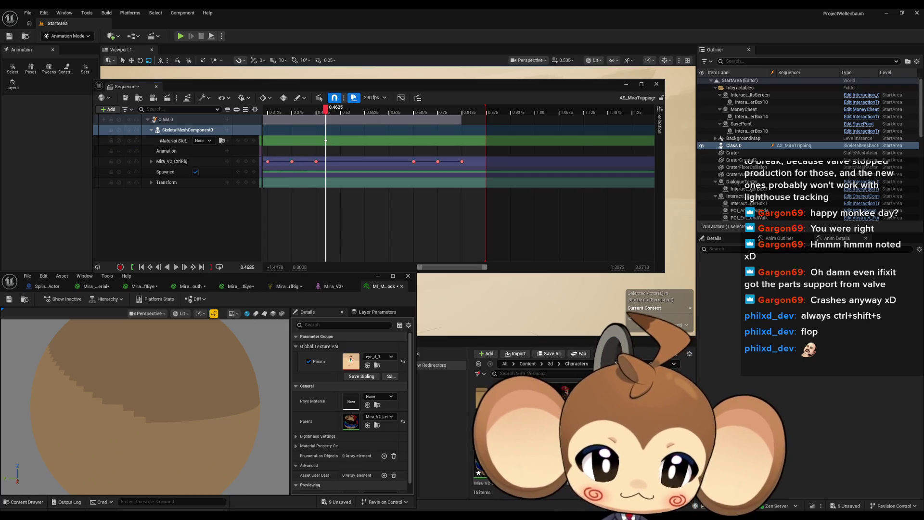
mouse_move(455, 386)
mouse_down()
mouse_move(332, 348)
mouse_move(364, 353)
mouse_up()
drag(455, 326, 202, 141)
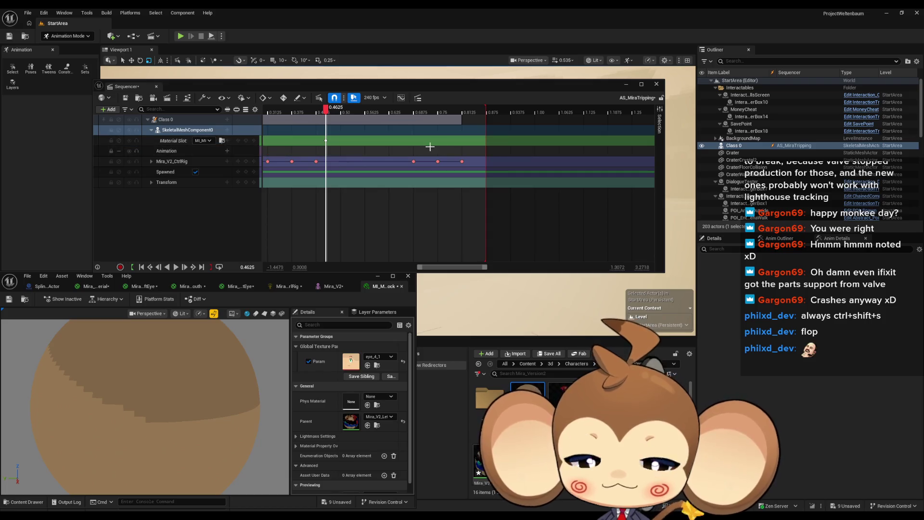
mouse_move(429, 83)
mouse_down()
mouse_move(467, 259)
mouse_move(419, 243)
mouse_move(395, 183)
mouse_up()
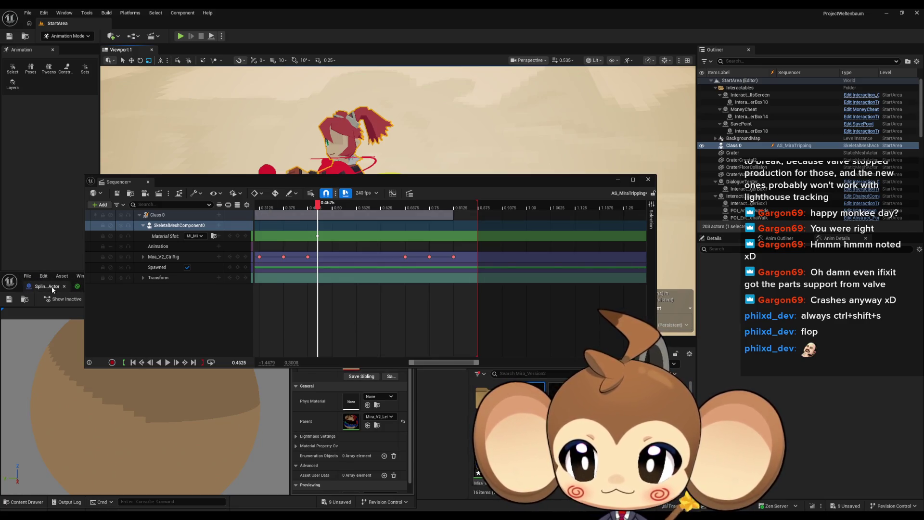
Open the instance's parent Mira_V2_LeftEye material graph to check it
click(33, 350)
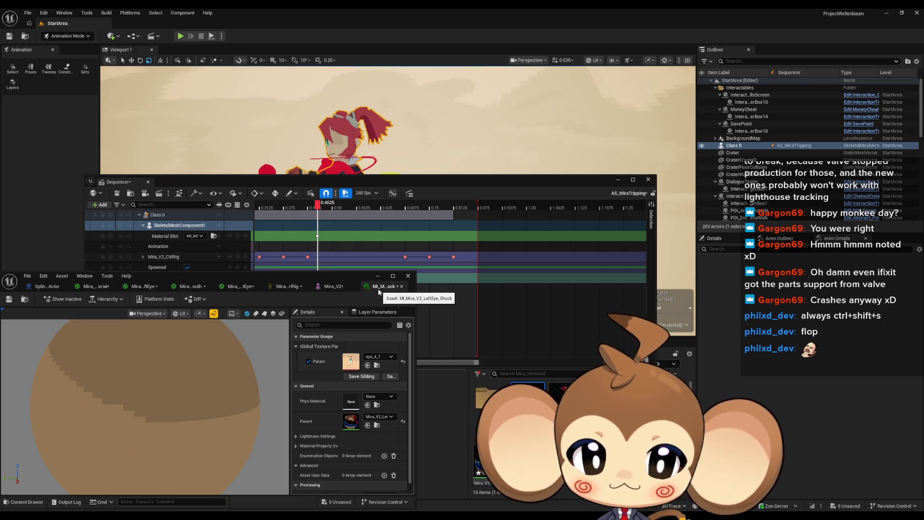
click(377, 426)
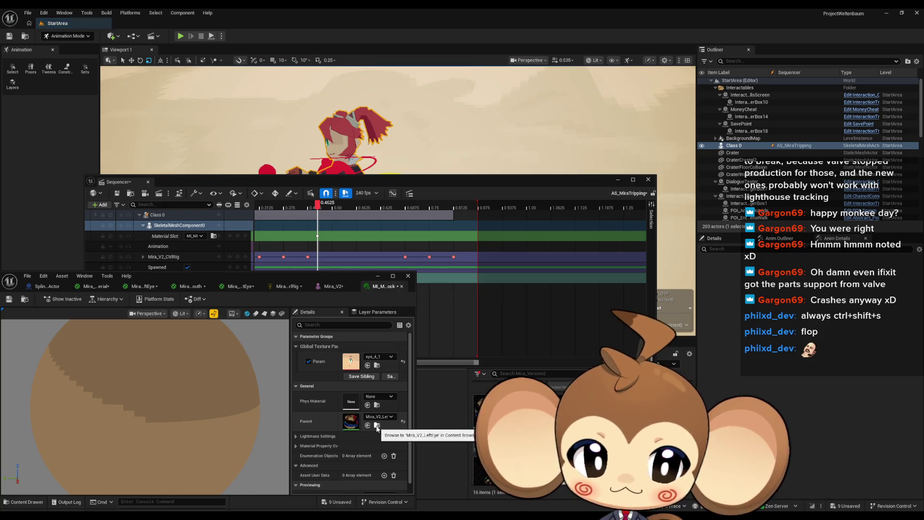
double_click(484, 409)
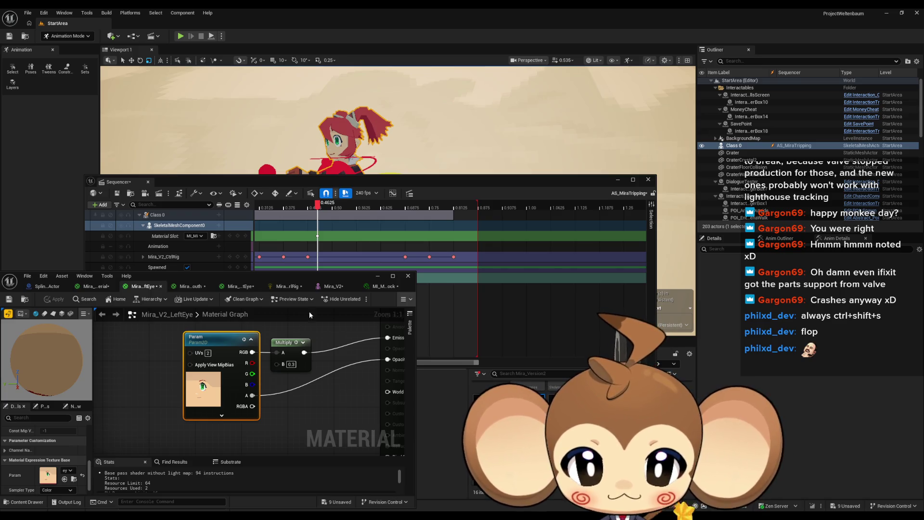
click(376, 290)
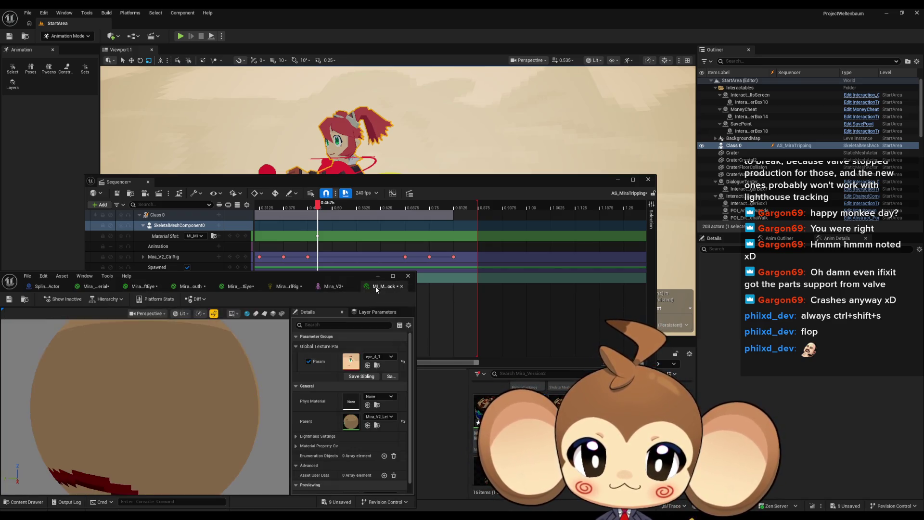
click(303, 186)
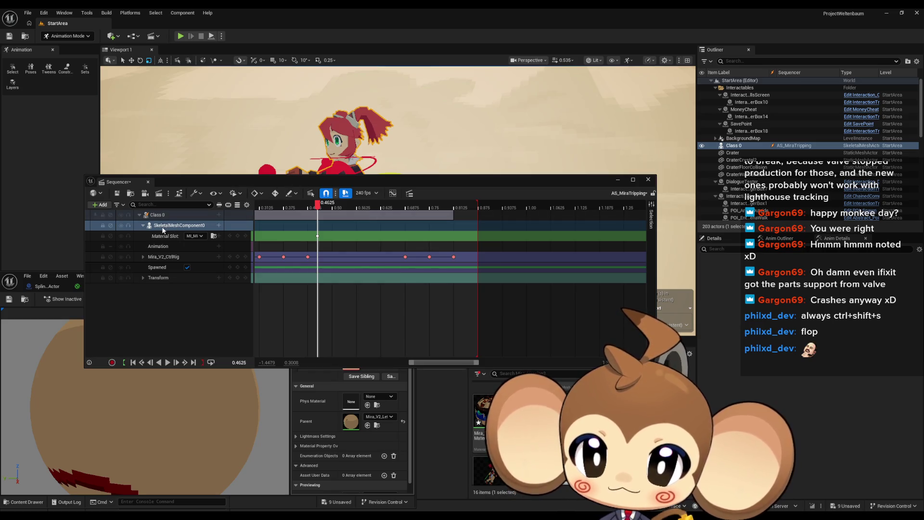
click(219, 225)
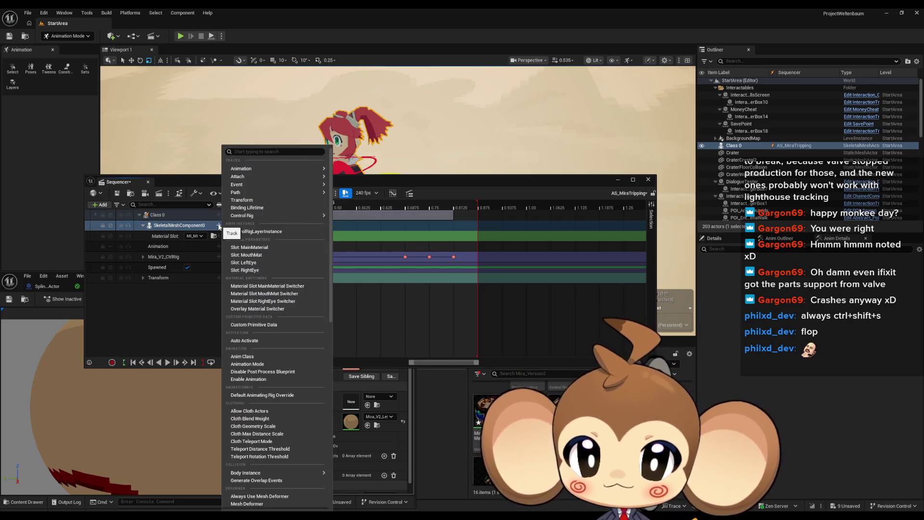
Add a RightEye material parameter track, then delete it again
click(256, 270)
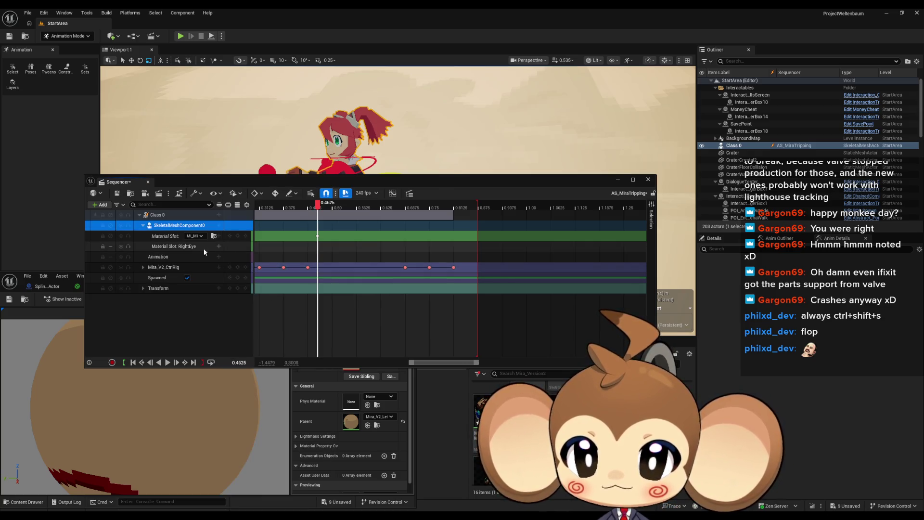
click(177, 247)
key(Delete)
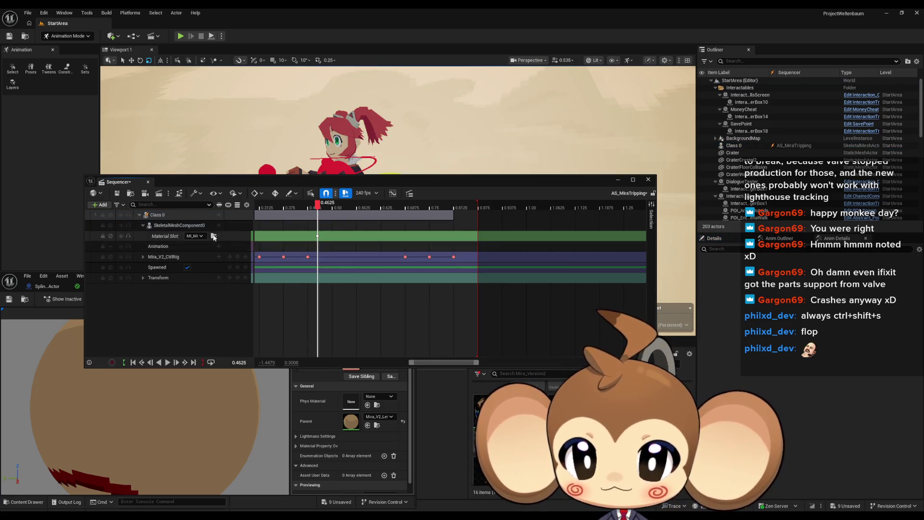
Add a MouthMat Material Slot switcher track and assign it a material instance
click(218, 226)
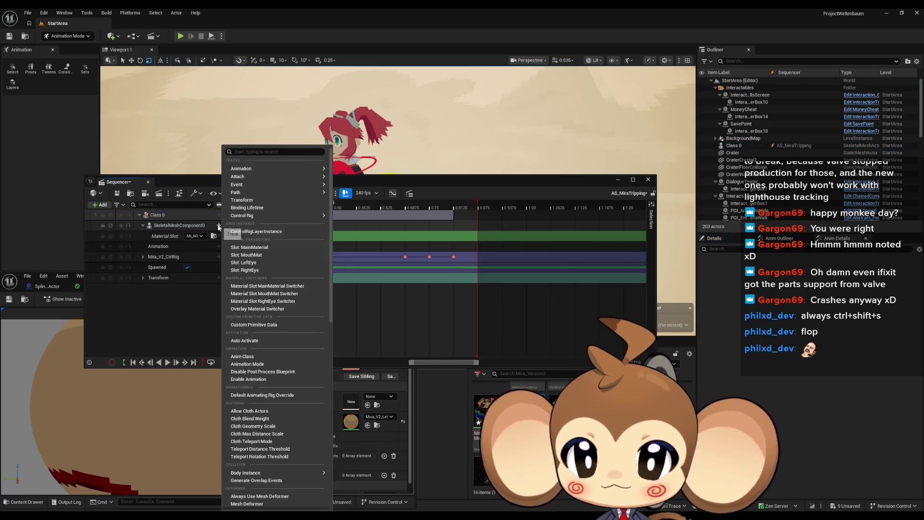
click(297, 294)
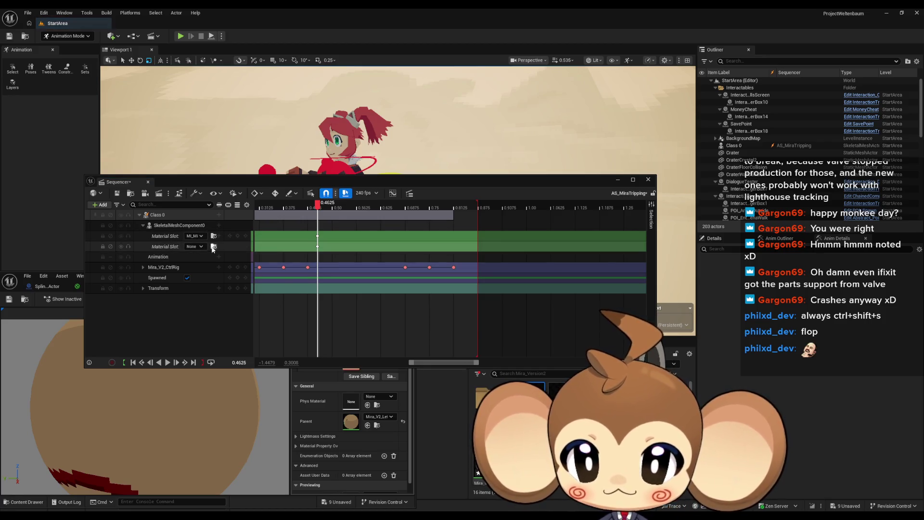
click(195, 246)
key(Escape)
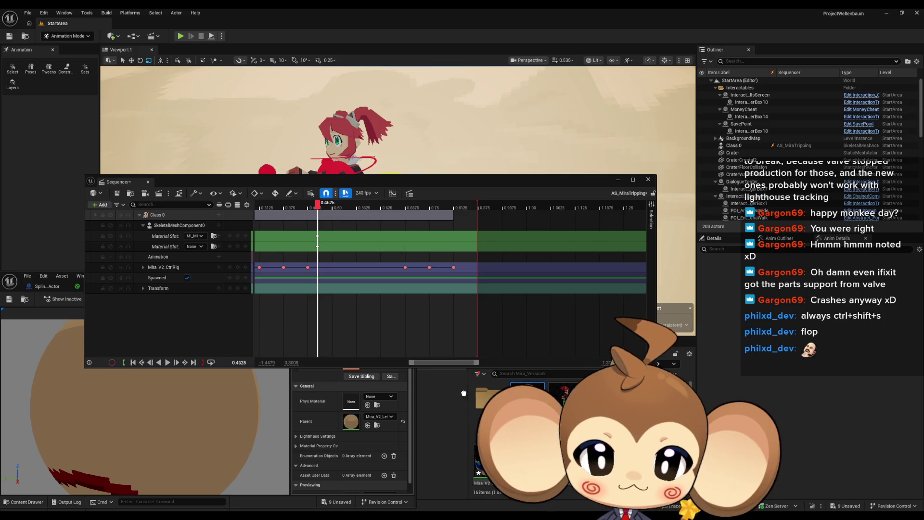
click(194, 246)
click(241, 264)
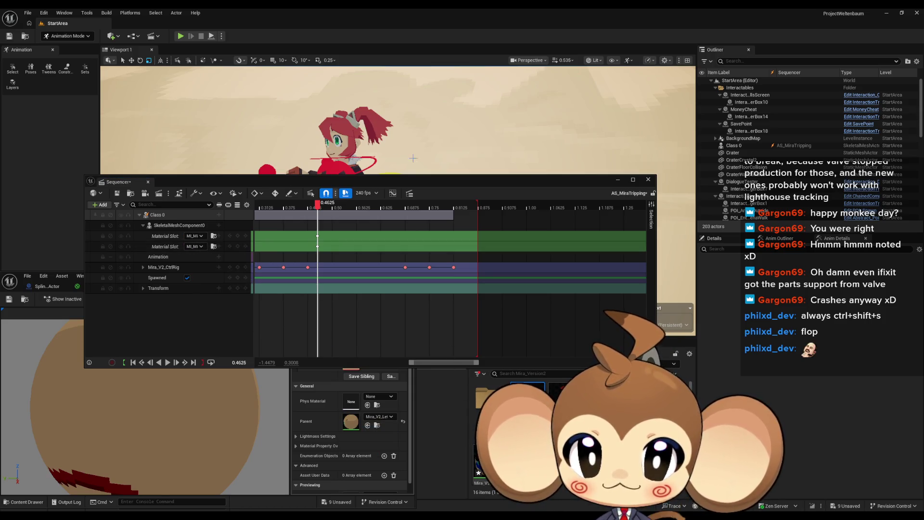
drag(420, 180, 406, 221)
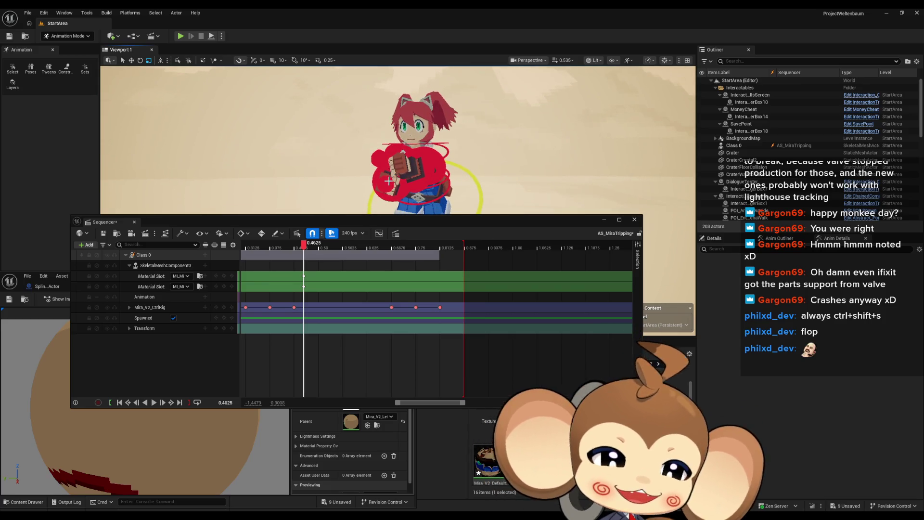
Scrub the playhead back through the swap timing to 0.00
mouse_move(304, 243)
mouse_down()
mouse_move(261, 245)
mouse_move(418, 251)
mouse_up()
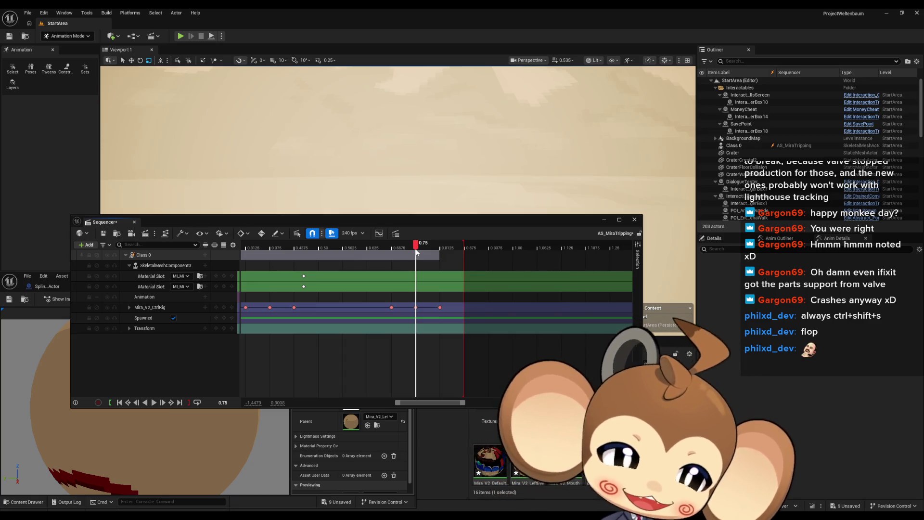
mouse_move(417, 247)
mouse_down()
mouse_move(289, 249)
mouse_move(420, 261)
mouse_move(304, 276)
mouse_up()
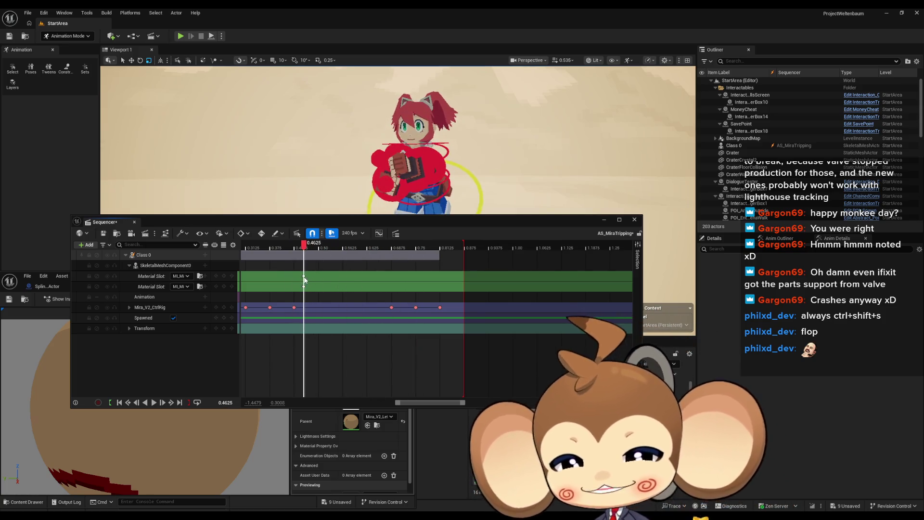
scroll(309, 369, left, 5)
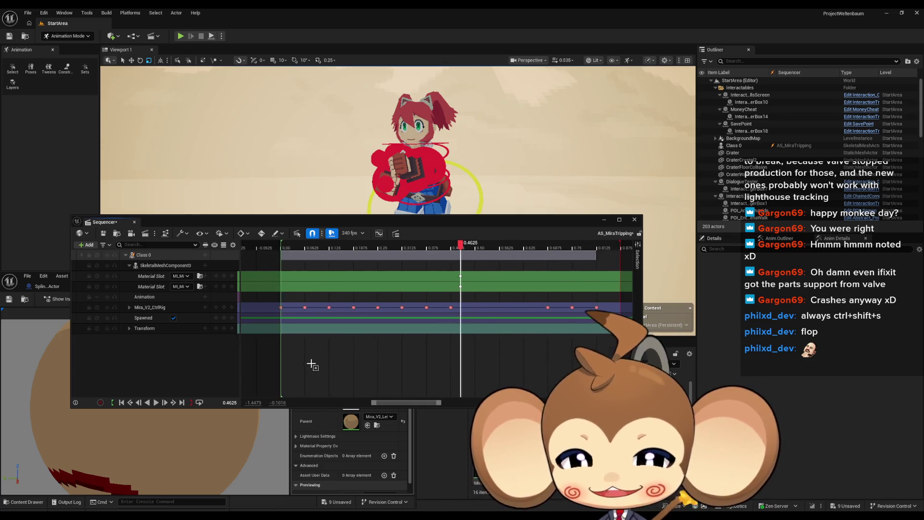
drag(499, 249, 321, 262)
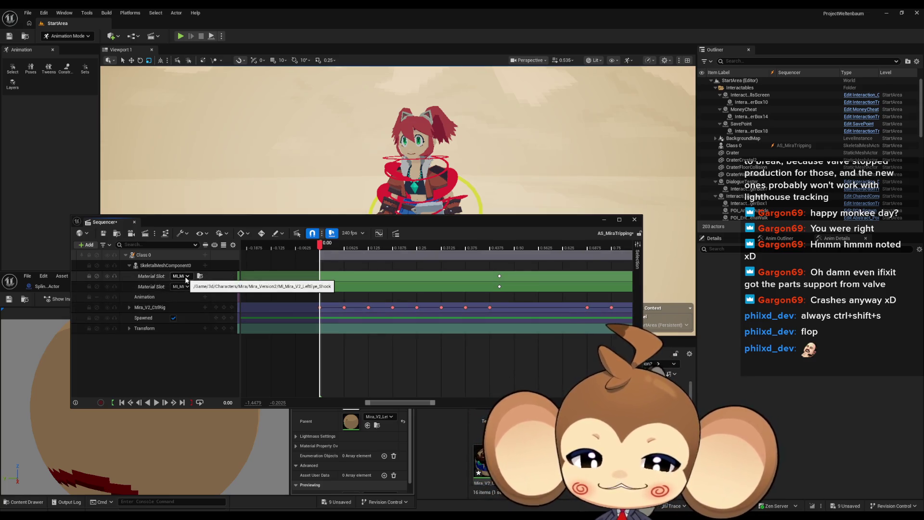
drag(333, 224, 349, 179)
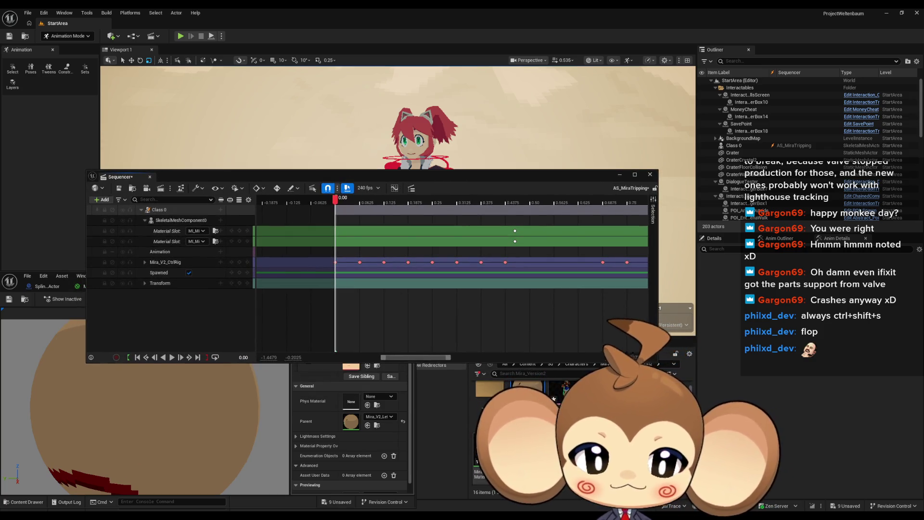
Key both Material Slot tracks to the regular Mira_V2 materials at 0.00
mouse_move(351, 421)
mouse_down()
mouse_move(376, 351)
mouse_move(196, 231)
mouse_up()
drag(351, 421, 195, 241)
drag(386, 178, 382, 238)
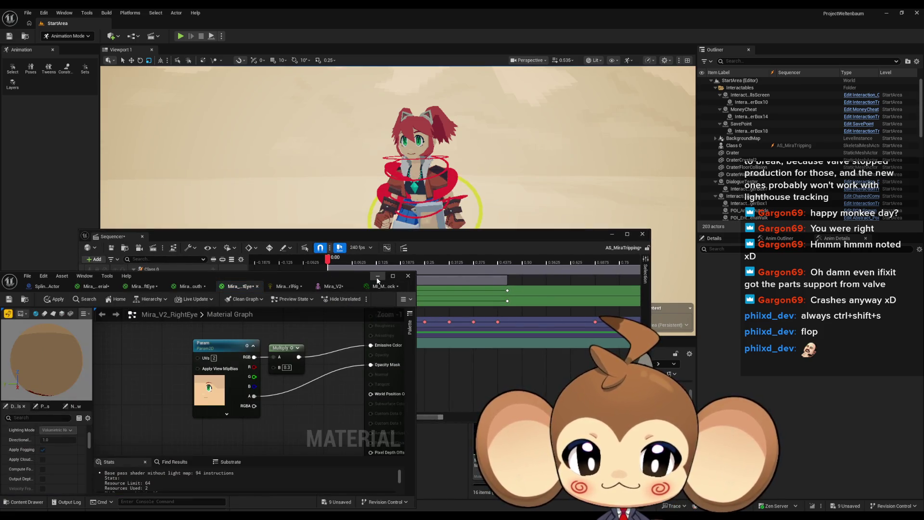
Play the run cycle in Sequencer to check the eye and mouth swaps, then save with Ctrl+S
click(349, 242)
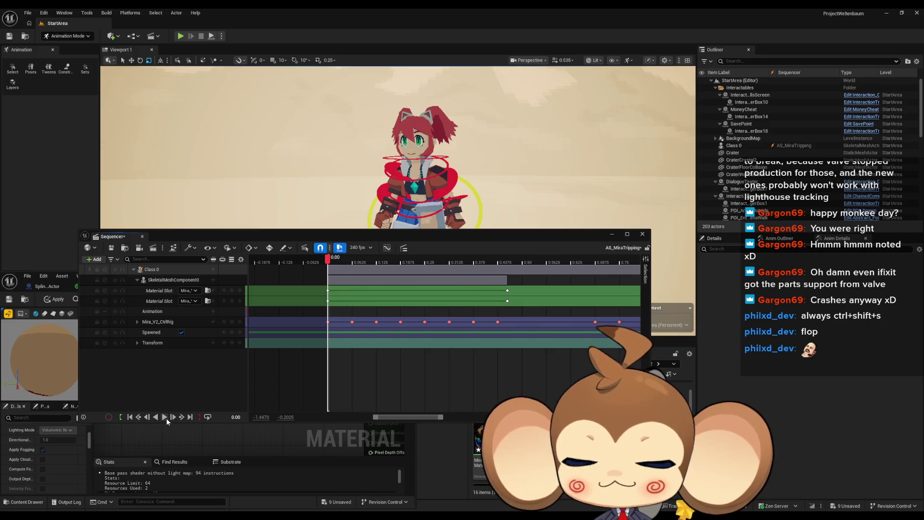
click(165, 417)
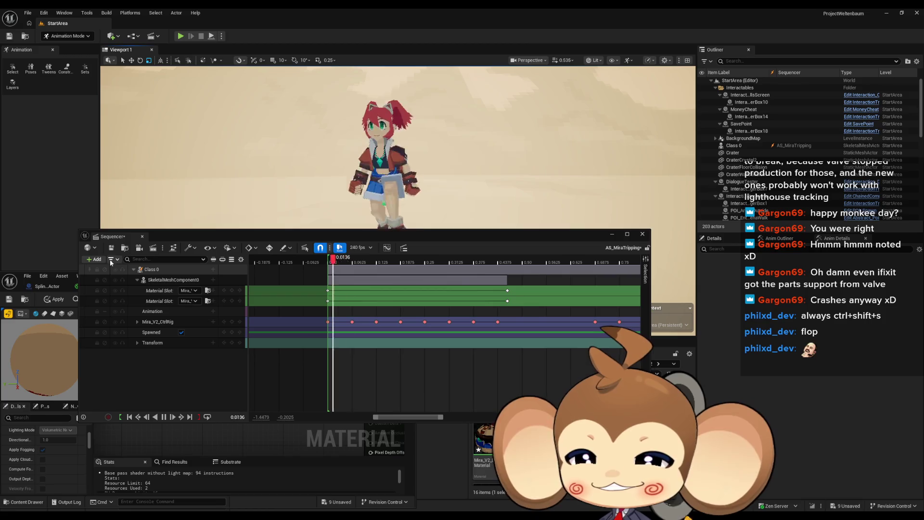
key(ctrl+s)
key(space)
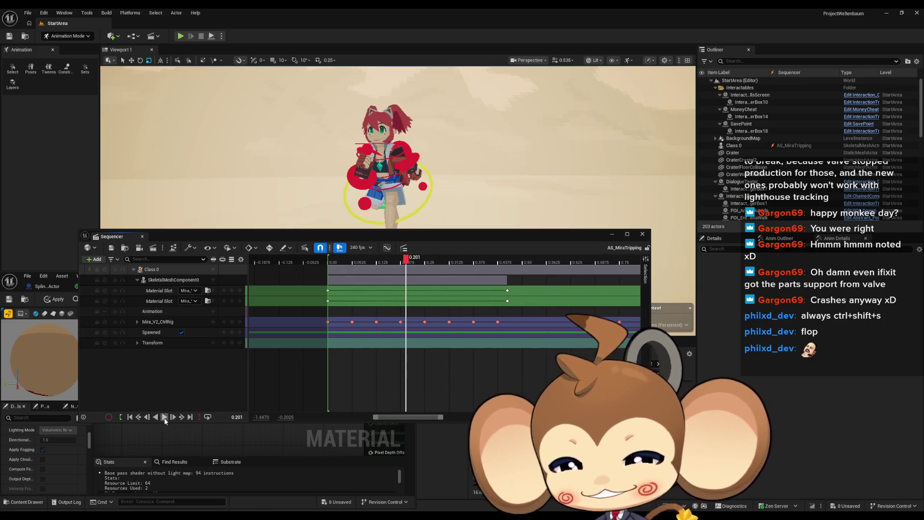
drag(559, 236, 564, 116)
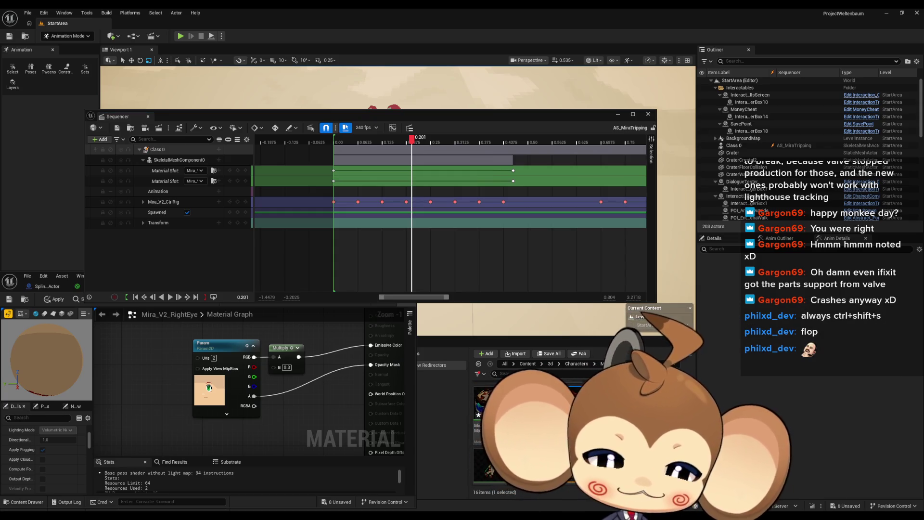
Create the MI_Mira_V2_Mouth_Shock instance with its texture parameter overridden to mouth_9_1
right_click(571, 402)
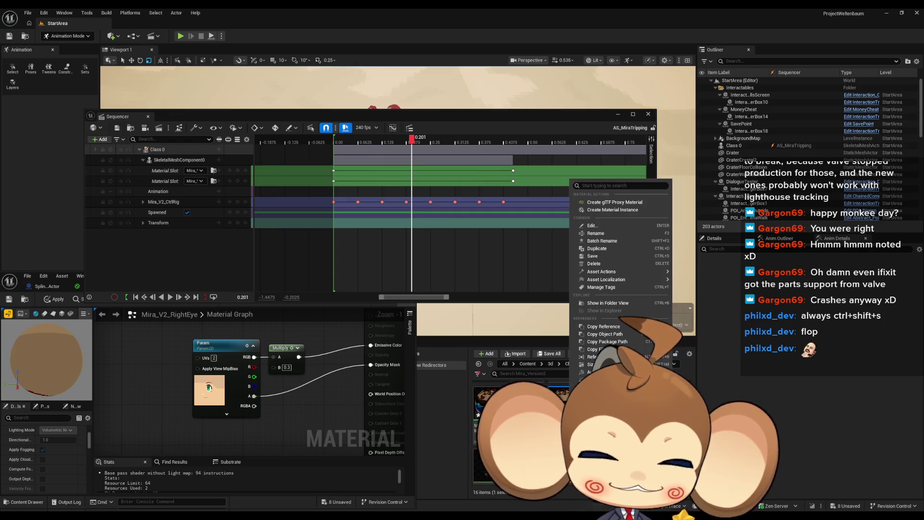
click(626, 210)
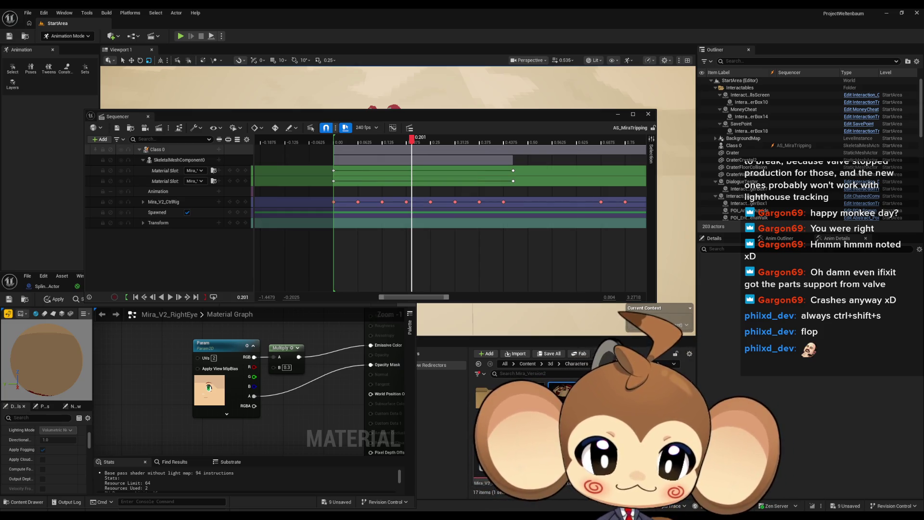
double_click(490, 397)
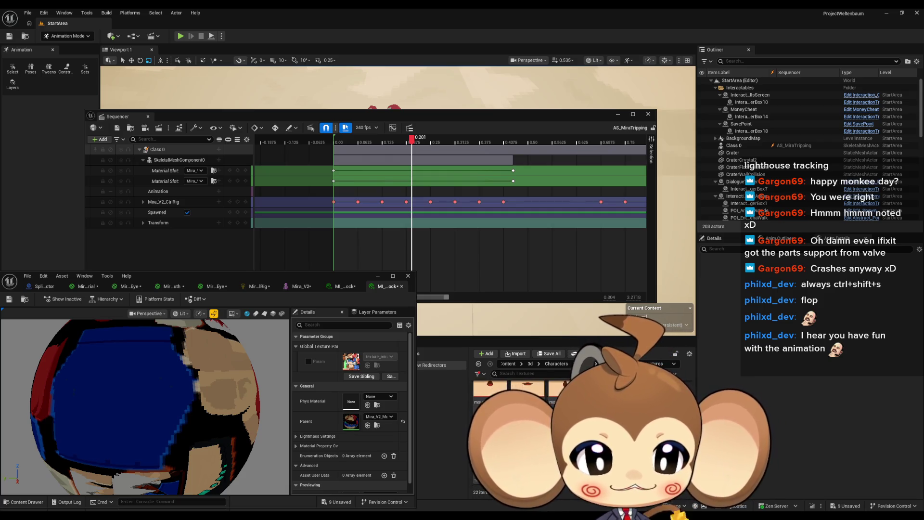
click(308, 361)
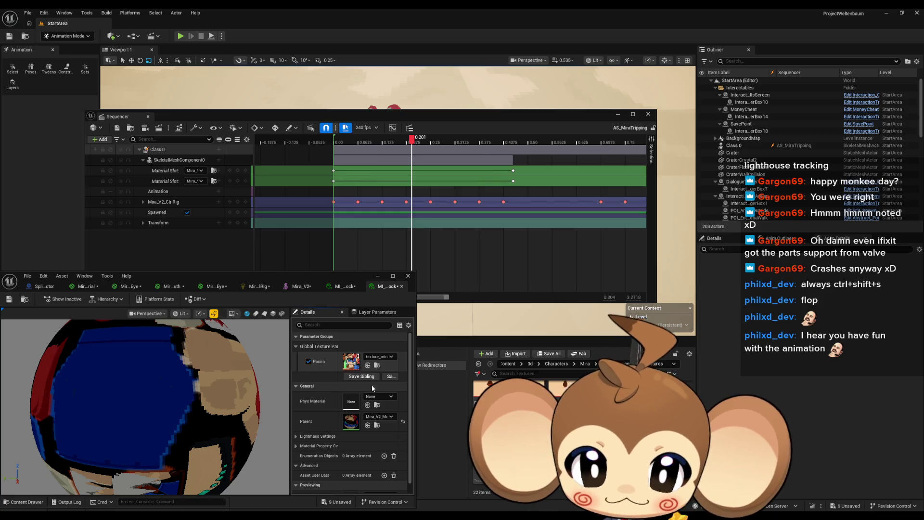
drag(577, 394, 351, 361)
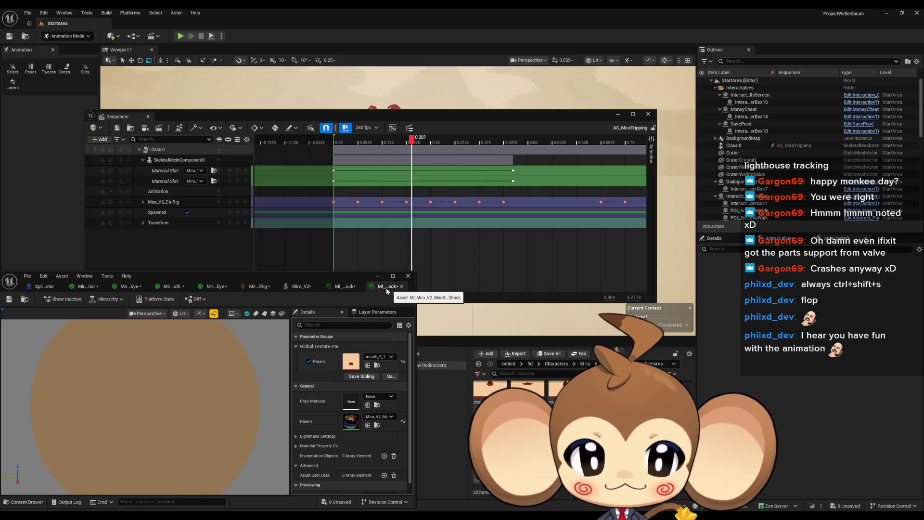
Apply the pending changes to the Mira_V2_Mouth material graph
click(605, 363)
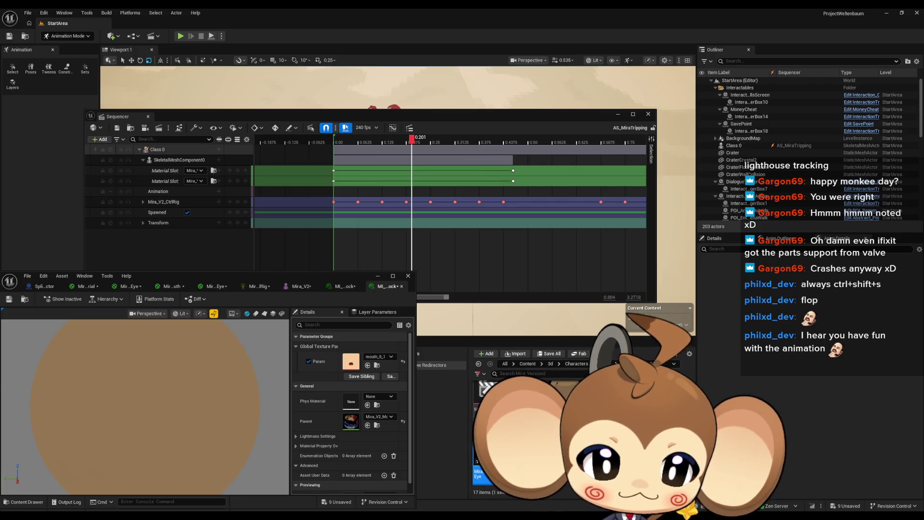
click(212, 286)
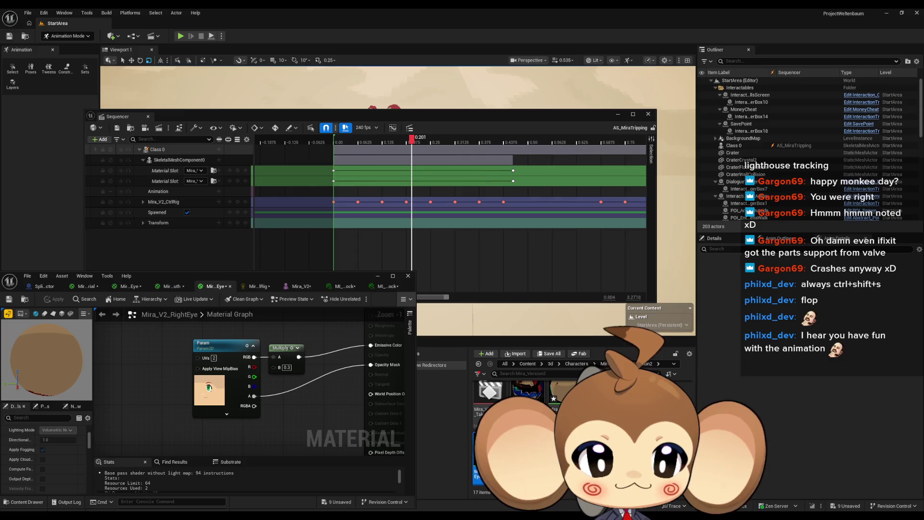
click(170, 286)
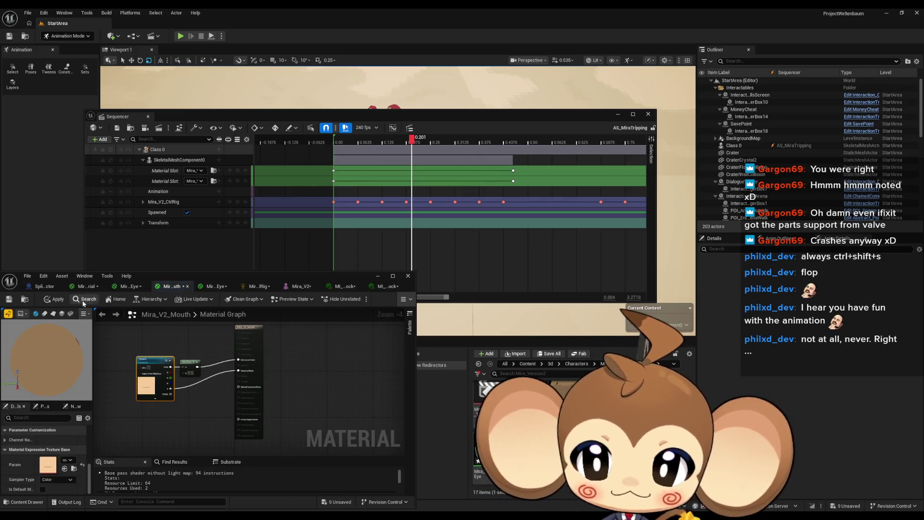
click(55, 299)
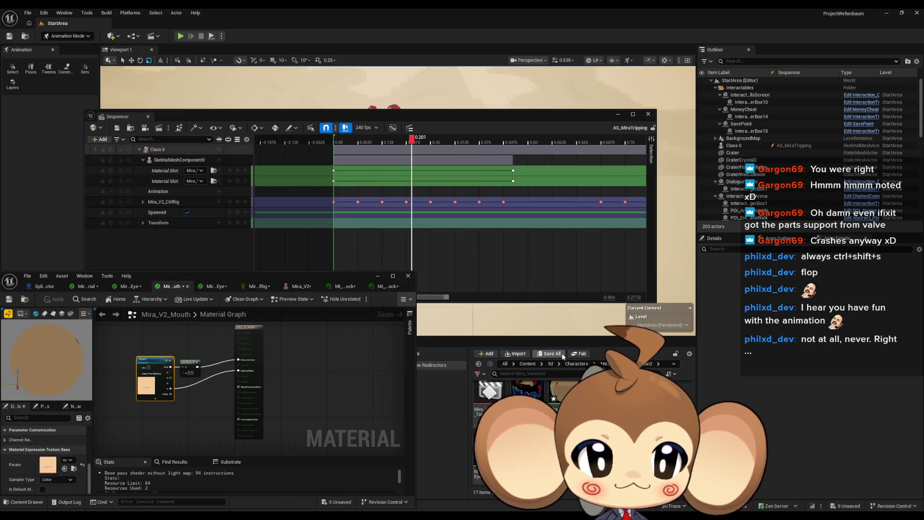
click(382, 289)
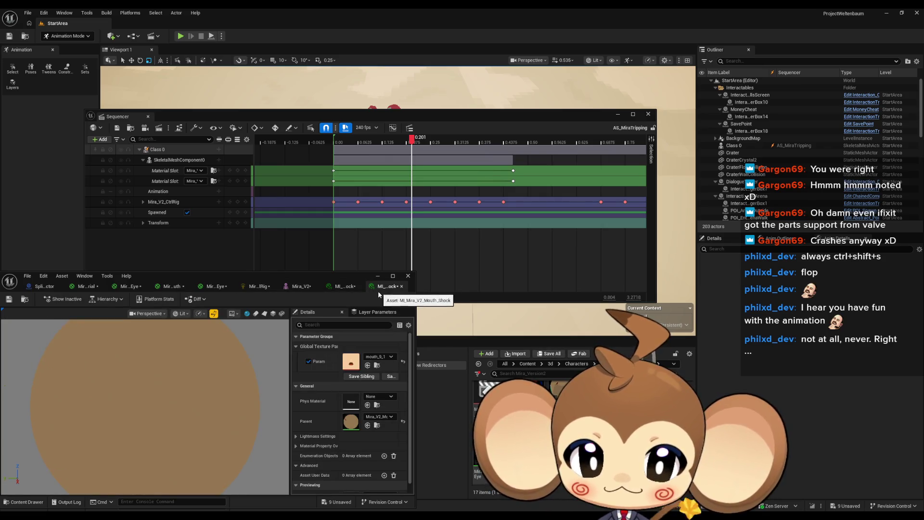
click(219, 161)
Add another Material Slot switcher track and assign a material to the second slot
mouse_move(255, 171)
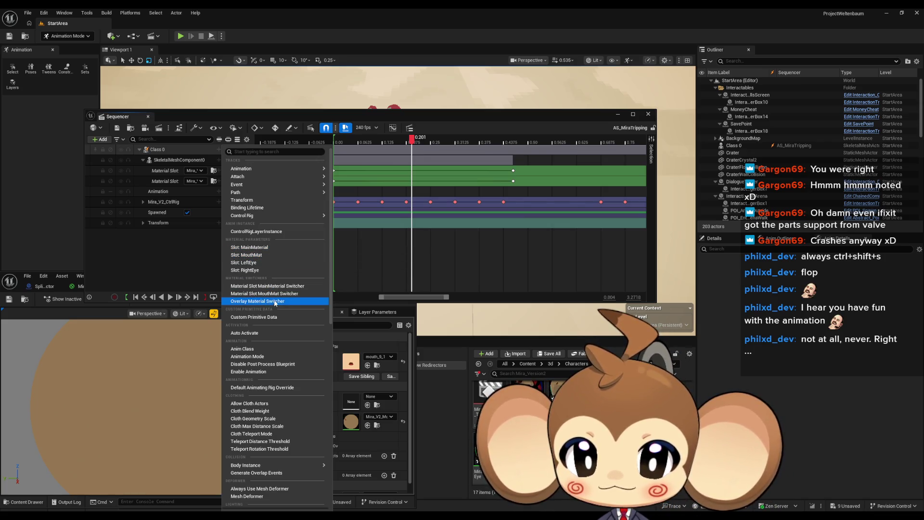
click(291, 294)
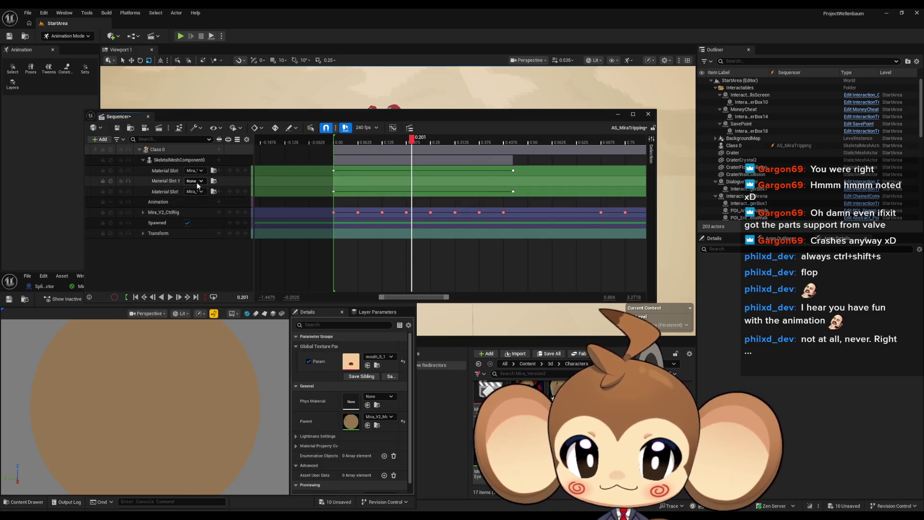
click(333, 171)
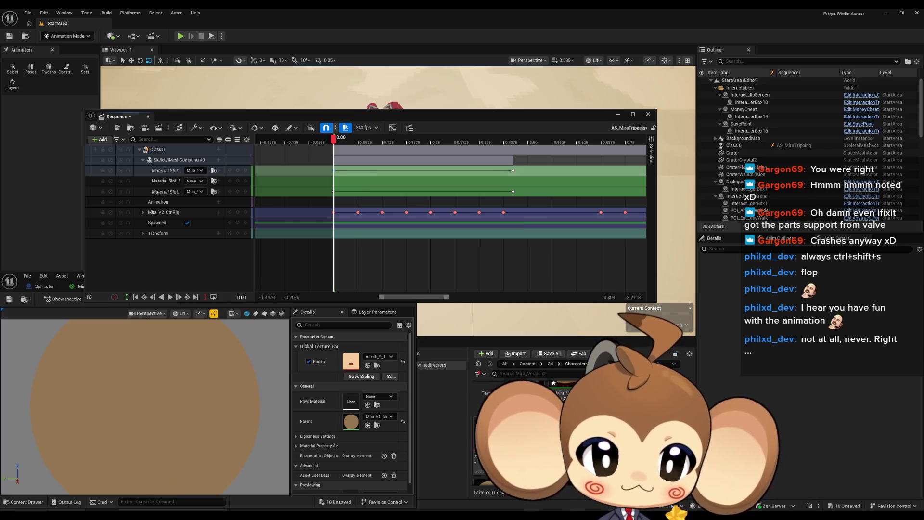
click(195, 181)
click(196, 187)
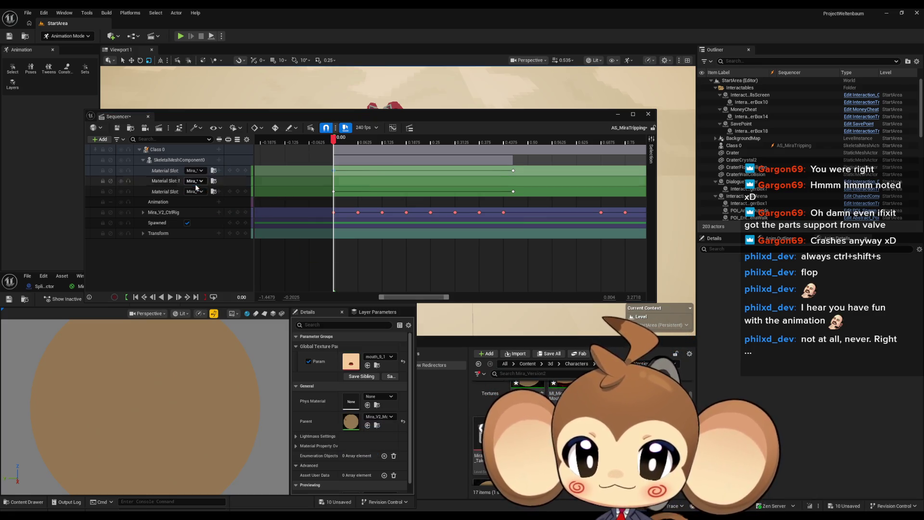
mouse_move(353, 120)
mouse_down()
mouse_move(342, 210)
mouse_move(344, 135)
mouse_move(334, 120)
mouse_up()
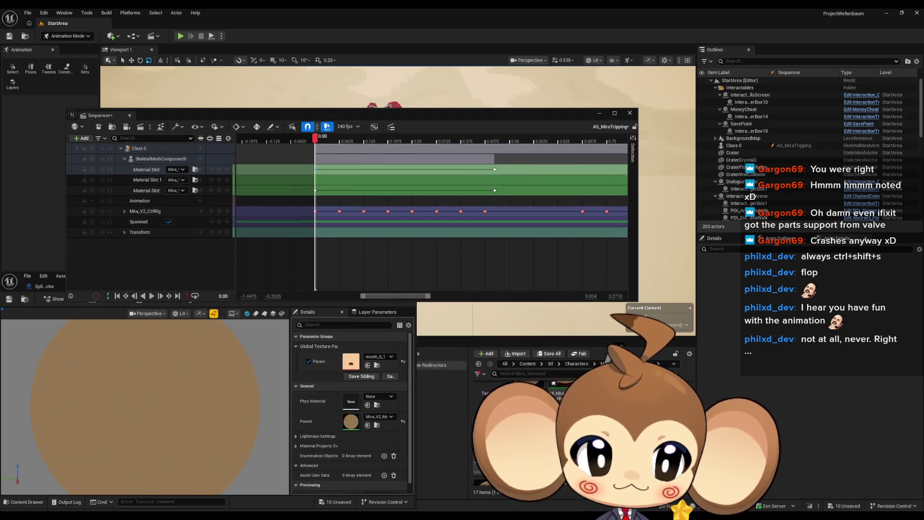
Key the second material slot at 0.00 and at 0.4625
click(494, 190)
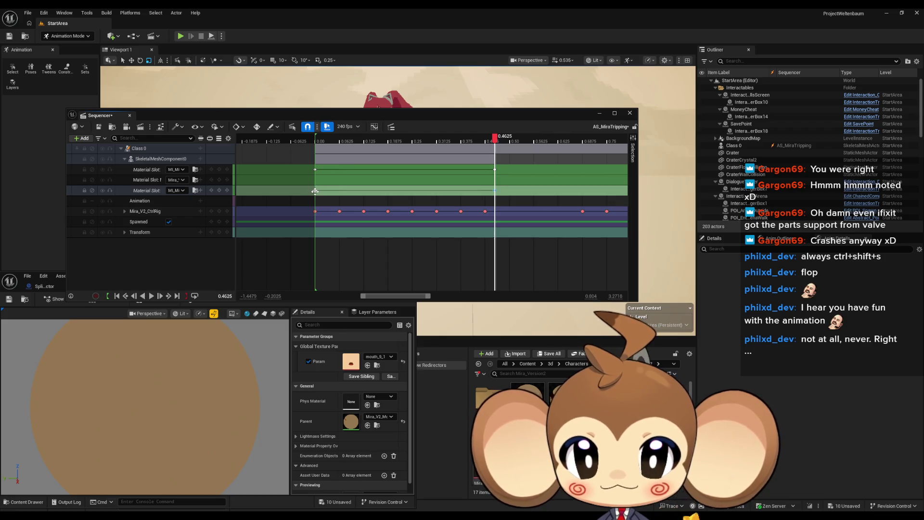
key(Up)
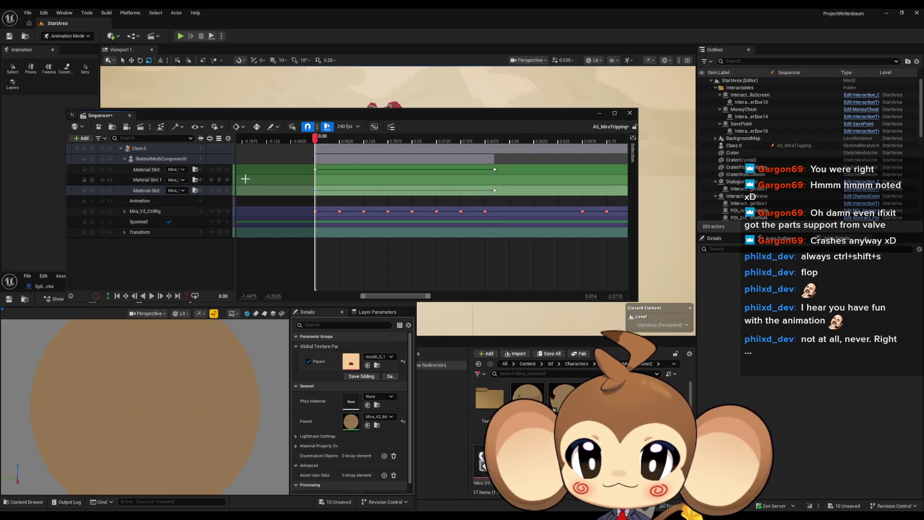
click(219, 179)
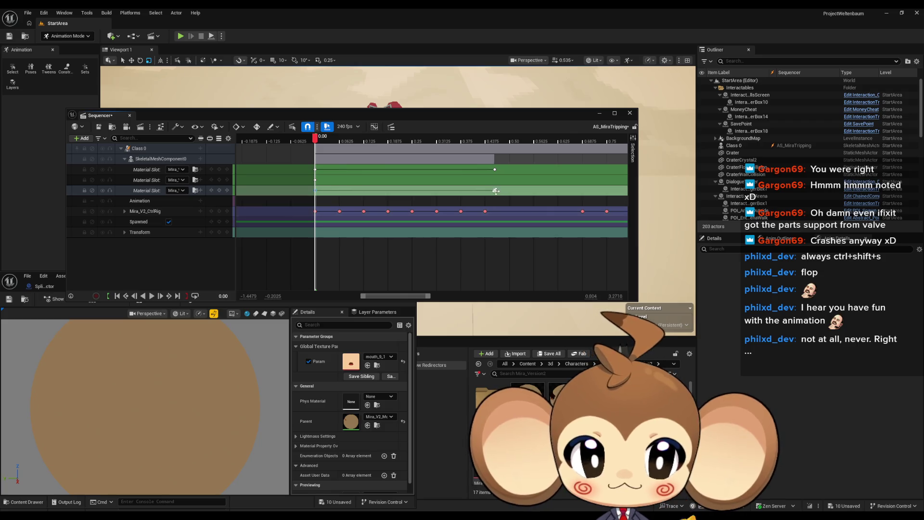
key(Down)
click(219, 180)
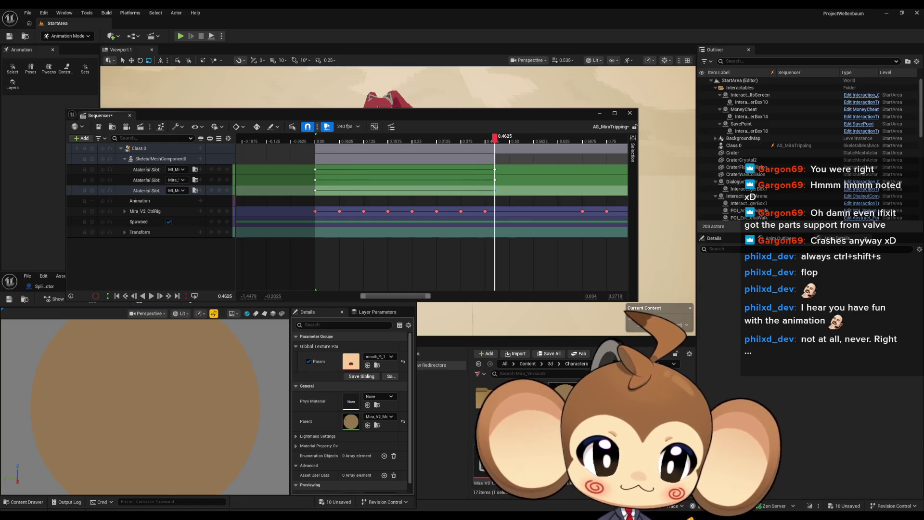
drag(263, 120, 266, 223)
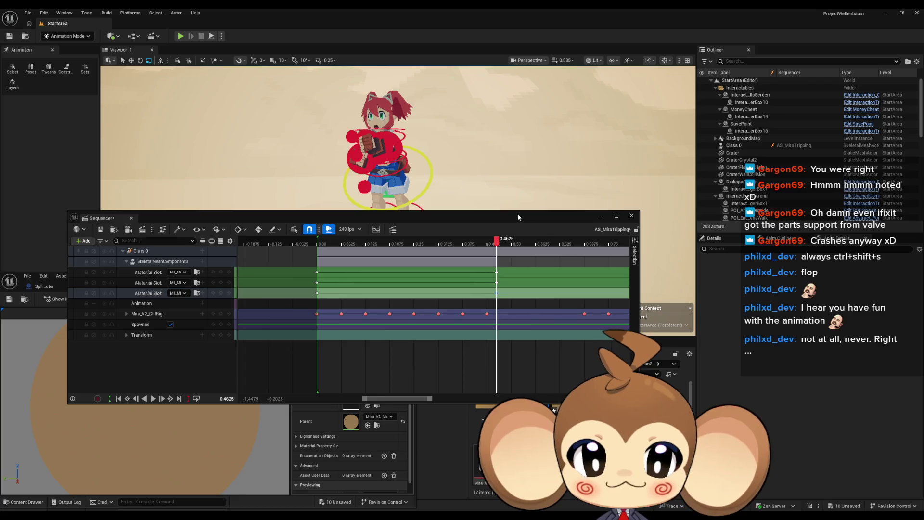
drag(518, 216, 536, 268)
click(171, 451)
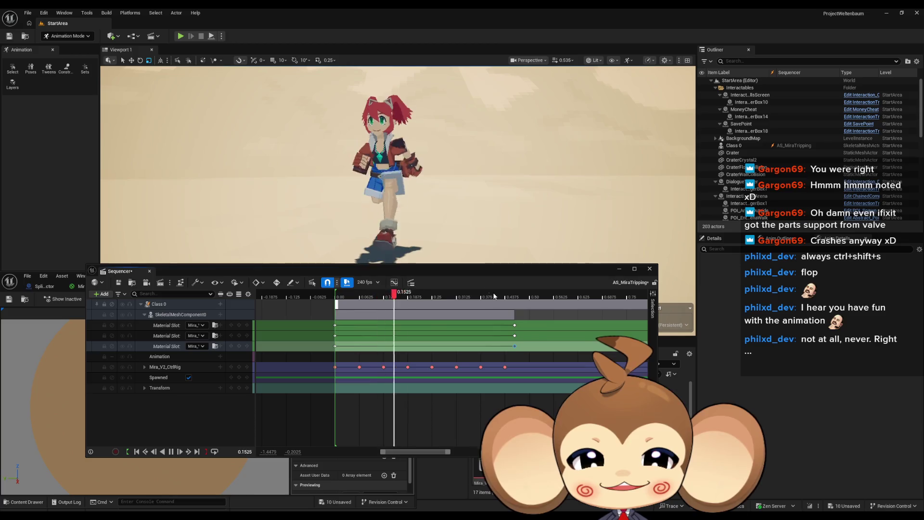
drag(397, 271, 392, 323)
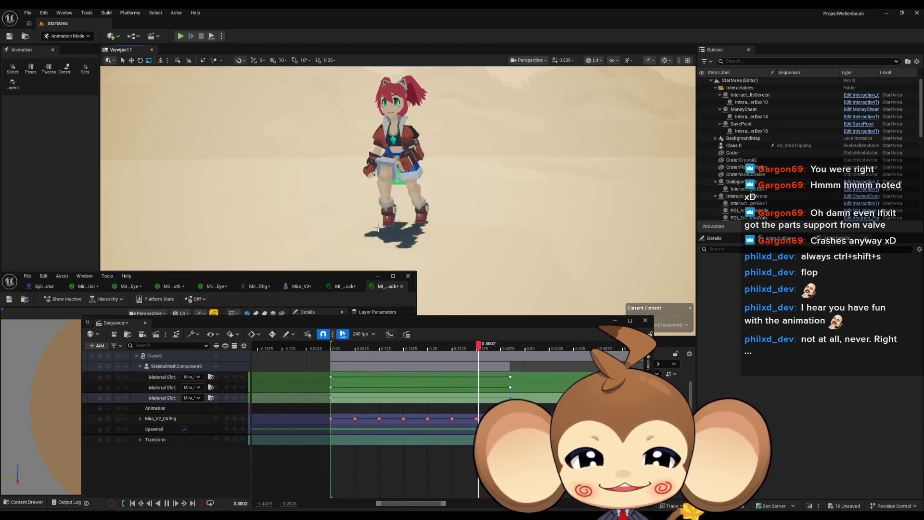
drag(265, 276, 237, 391)
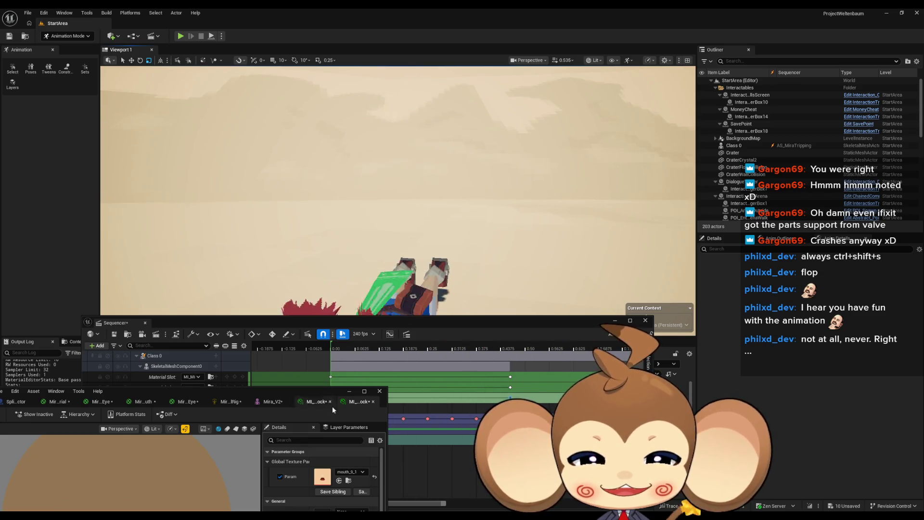
click(303, 320)
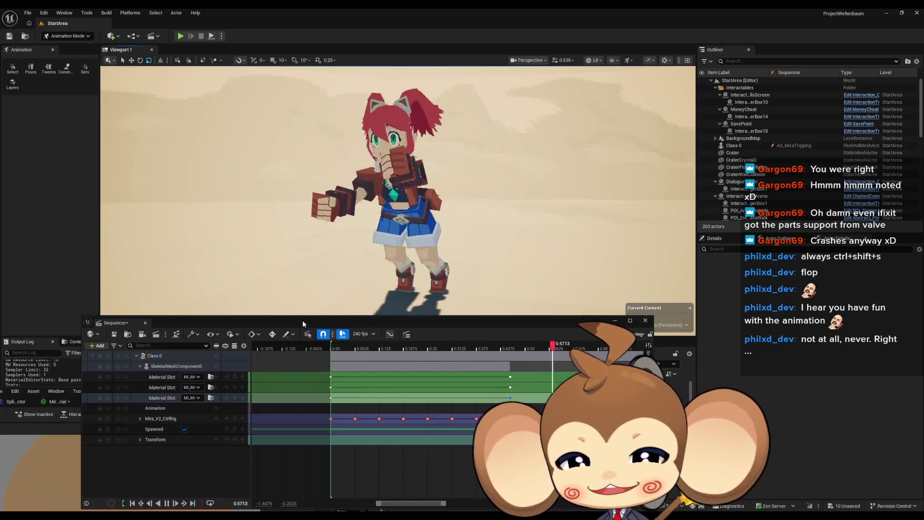
click(166, 503)
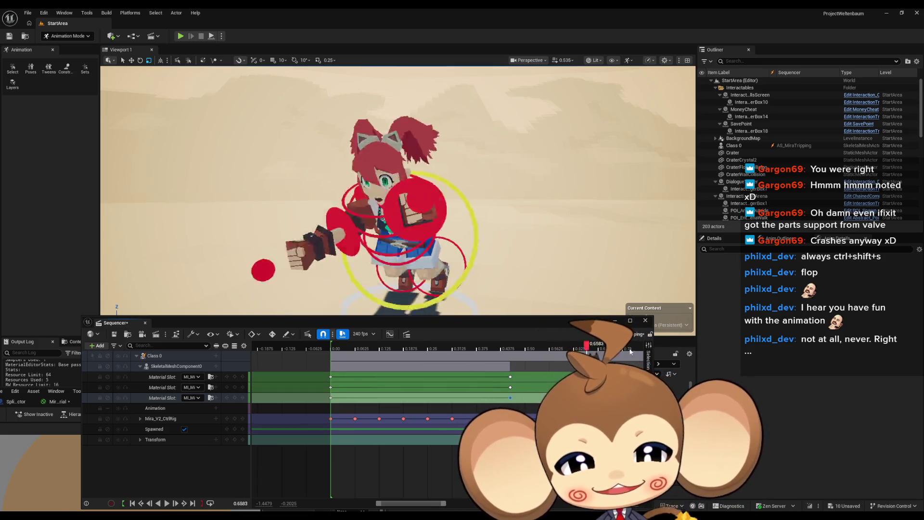
mouse_move(592, 356)
mouse_down()
mouse_move(468, 374)
mouse_move(602, 373)
mouse_move(592, 373)
mouse_up()
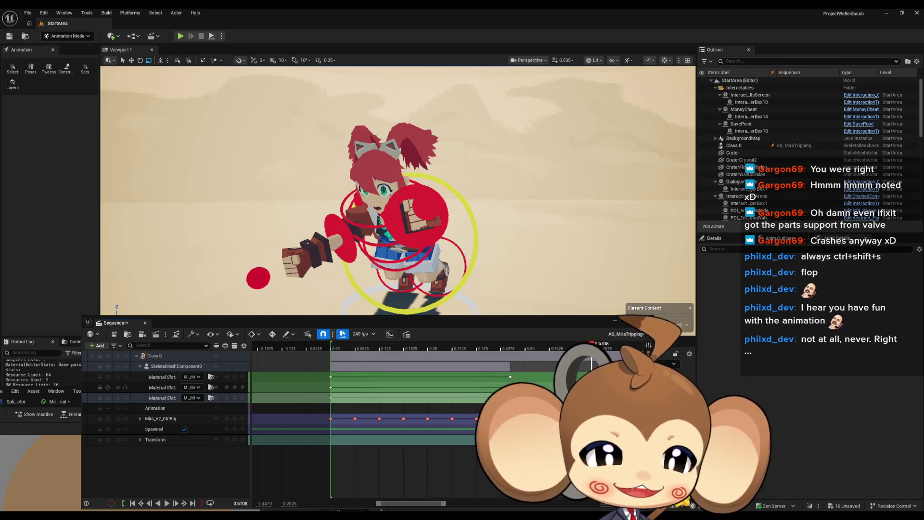
click(166, 504)
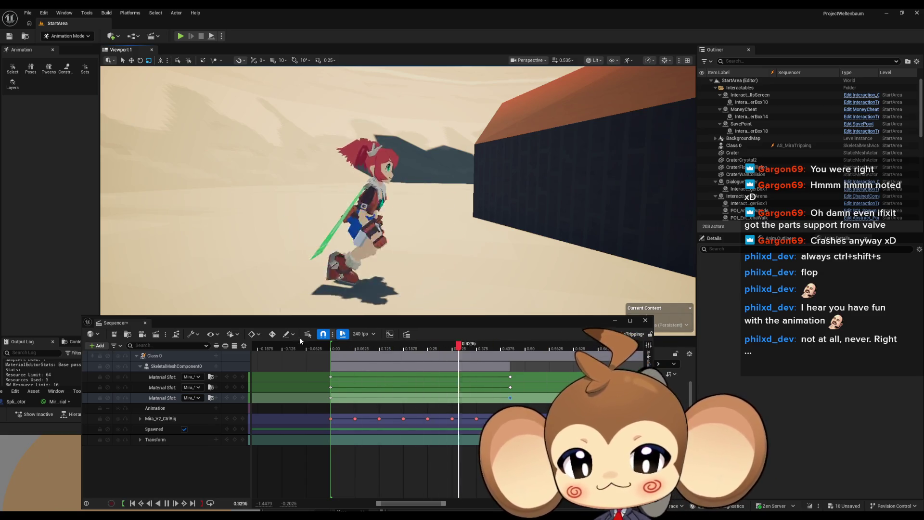
drag(350, 322, 393, 367)
mouse_move(430, 293)
mouse_down()
mouse_move(488, 245)
mouse_move(488, 260)
mouse_move(472, 250)
mouse_move(492, 238)
mouse_up()
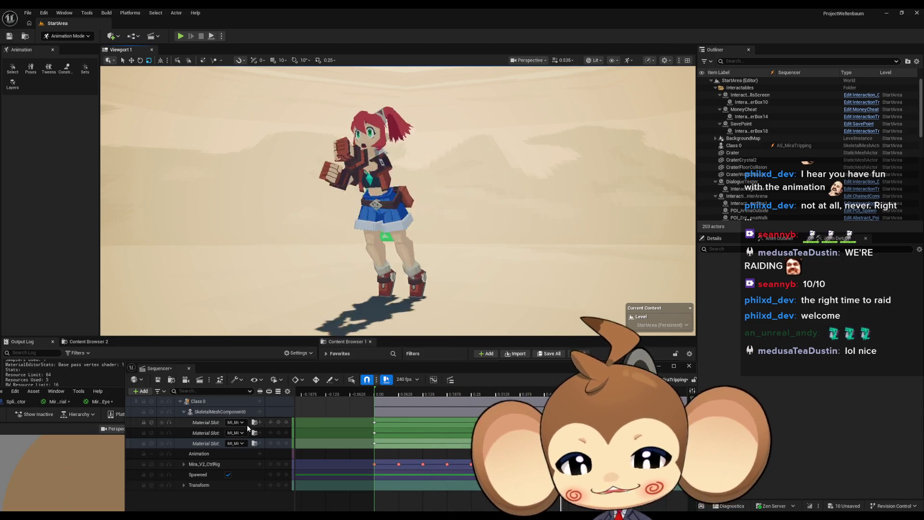
mouse_move(337, 365)
mouse_down()
mouse_move(238, 299)
mouse_move(264, 326)
mouse_up()
click(138, 508)
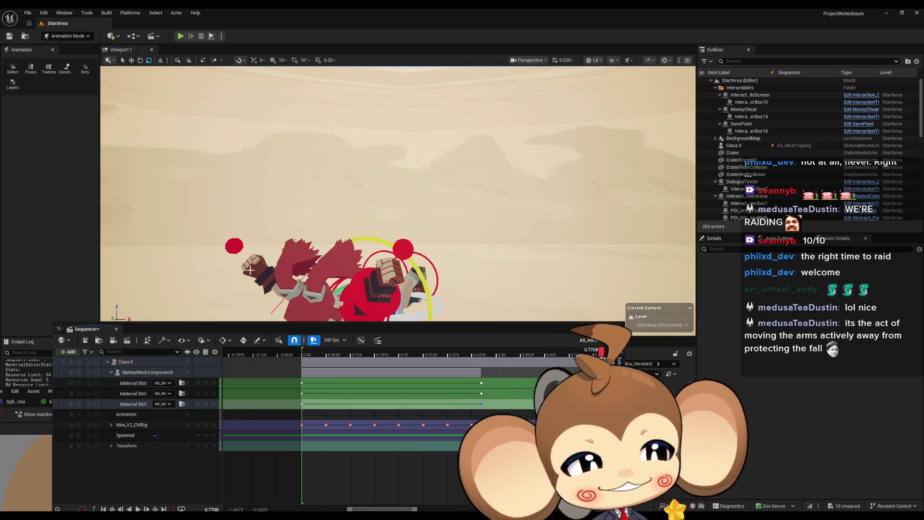
scroll(340, 239, down, 3)
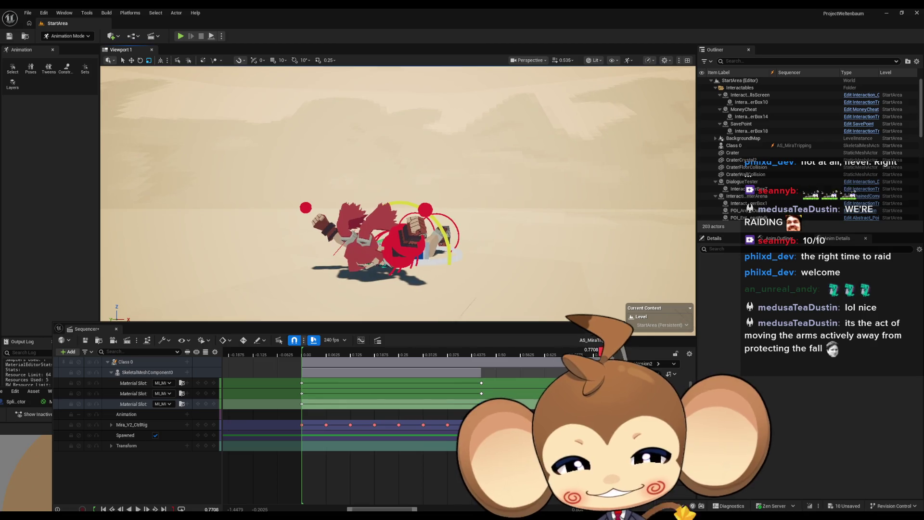
drag(602, 351, 559, 359)
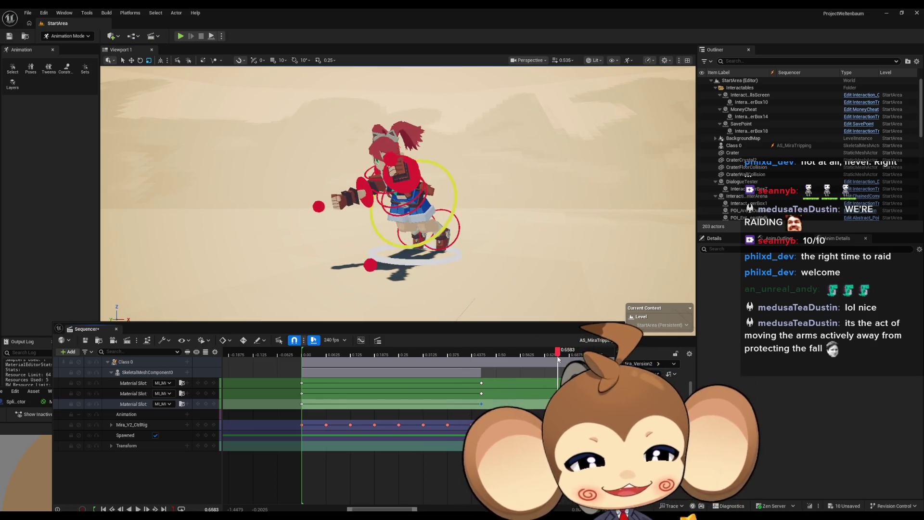
drag(397, 193, 452, 206)
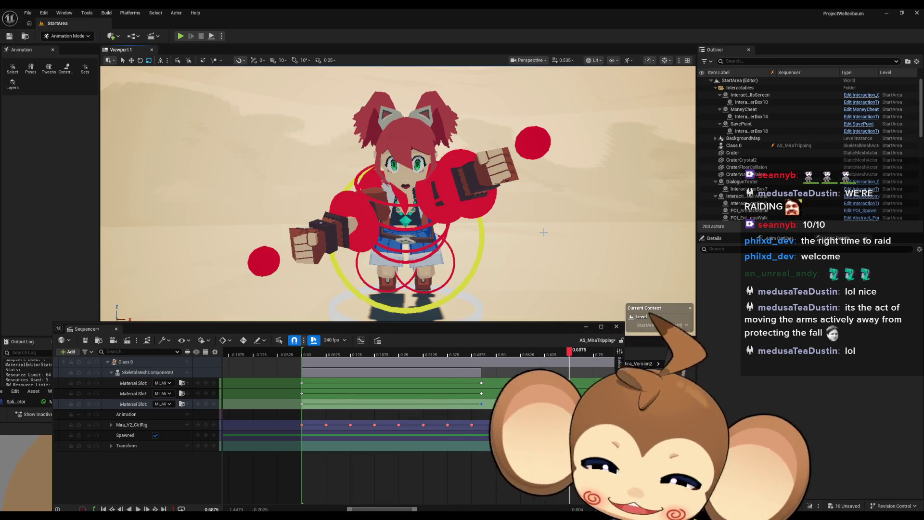
drag(540, 252, 493, 268)
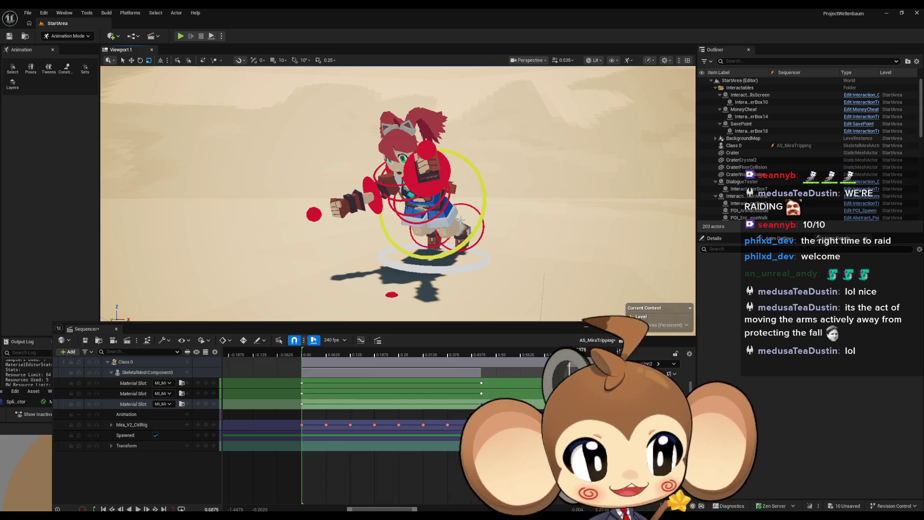
drag(461, 220, 464, 186)
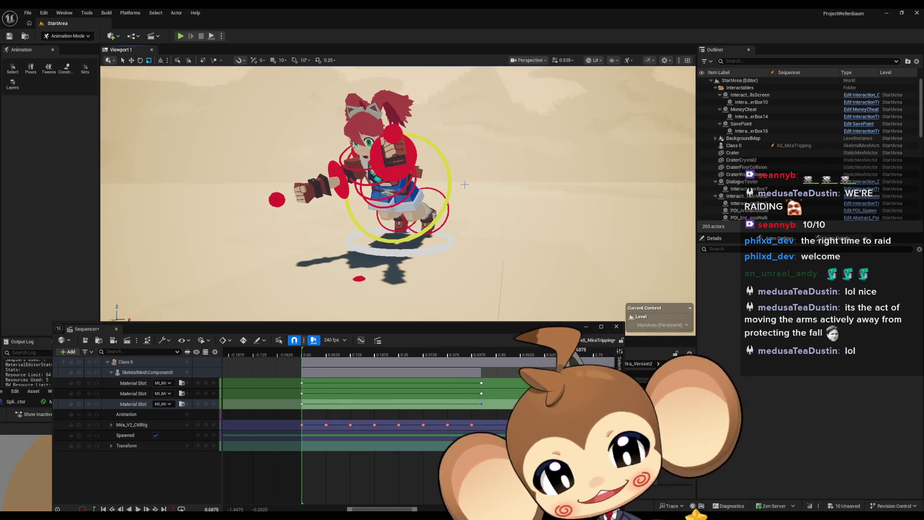
click(138, 509)
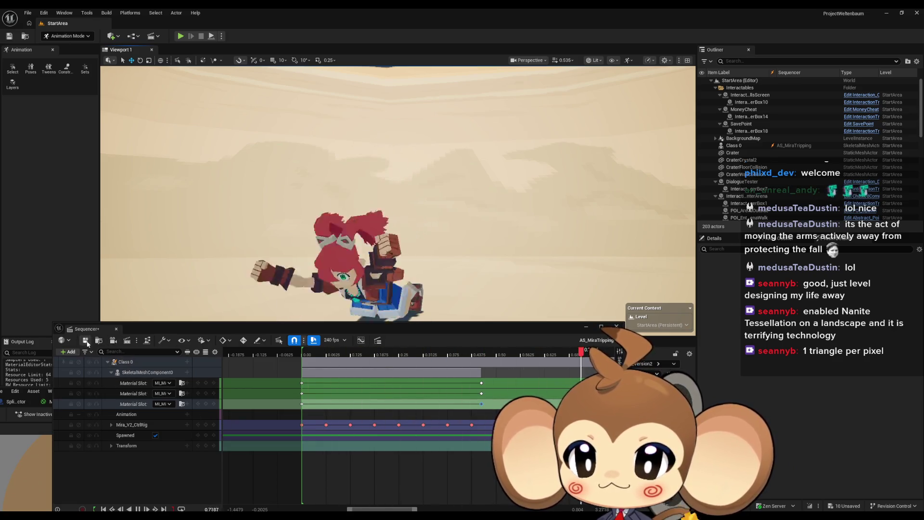
key(space)
Export the Class 0 binding as animation Mira_V2_Tripping_Anim in Mira_Version2 with default options
mouse_move(404, 337)
mouse_down()
mouse_move(657, 287)
mouse_move(559, 253)
mouse_move(574, 258)
mouse_up()
right_click(313, 285)
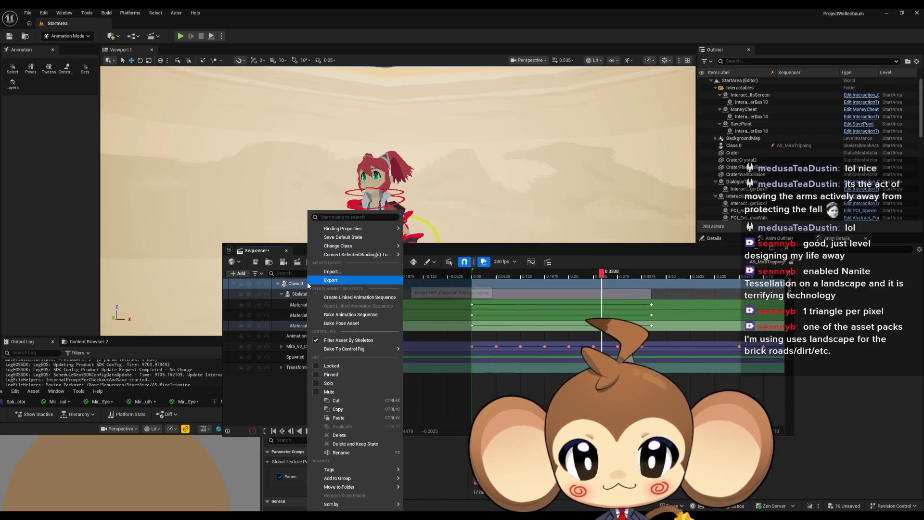
click(372, 316)
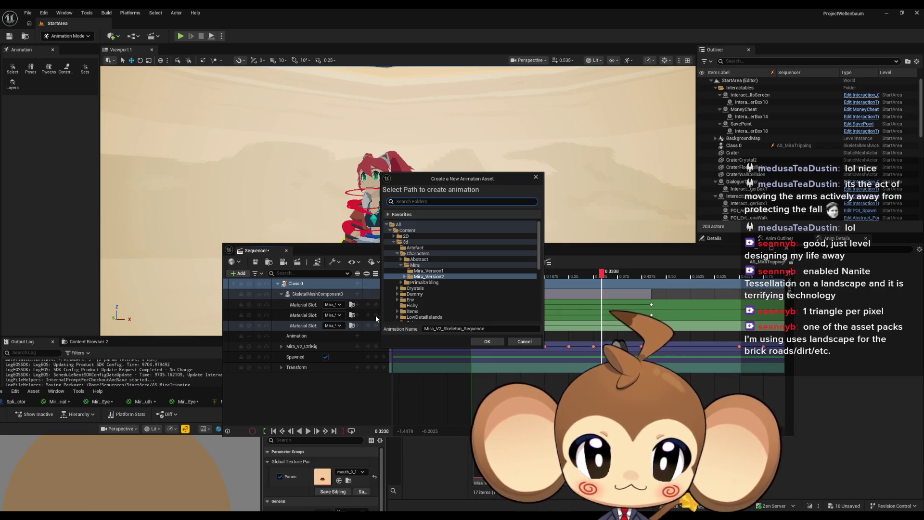
click(443, 329)
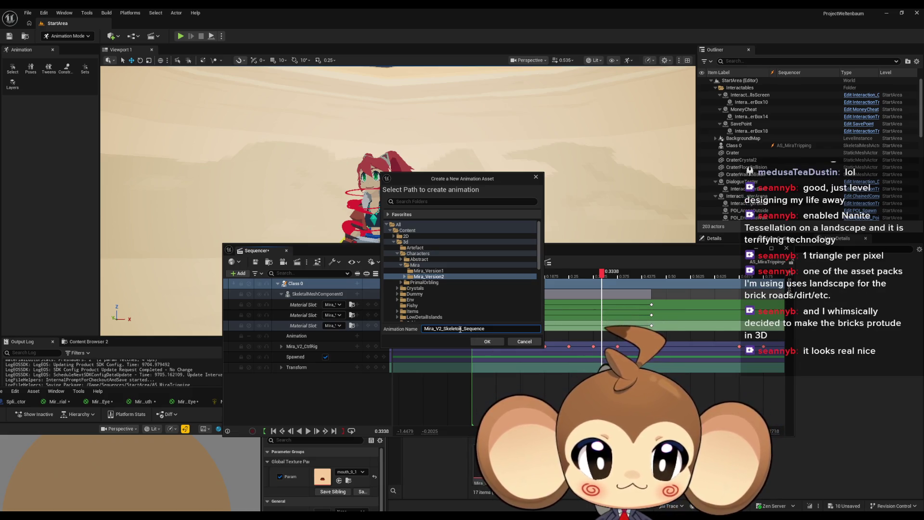
drag(443, 329, 508, 329)
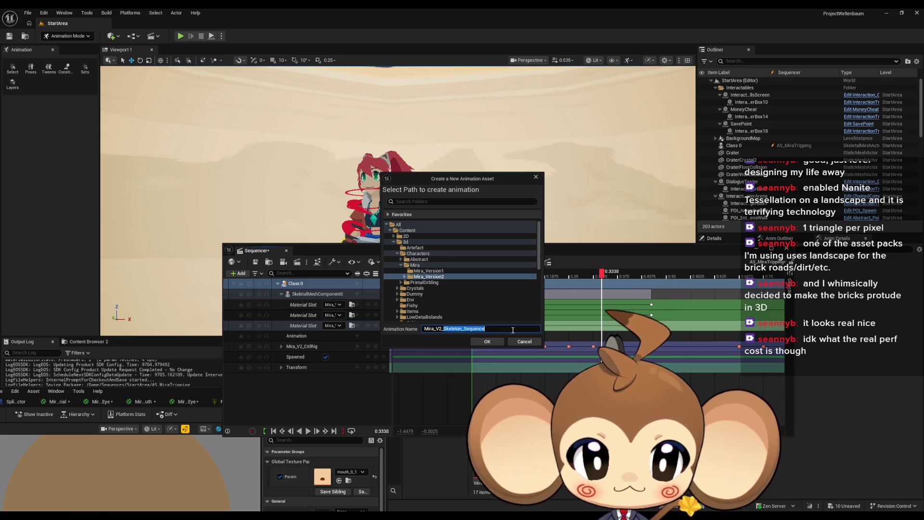
text(Tripping_Anim)
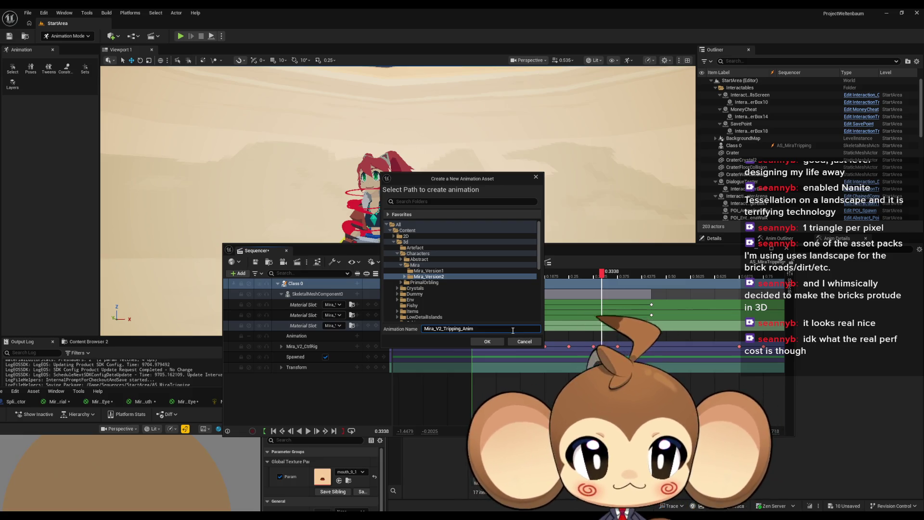
click(501, 341)
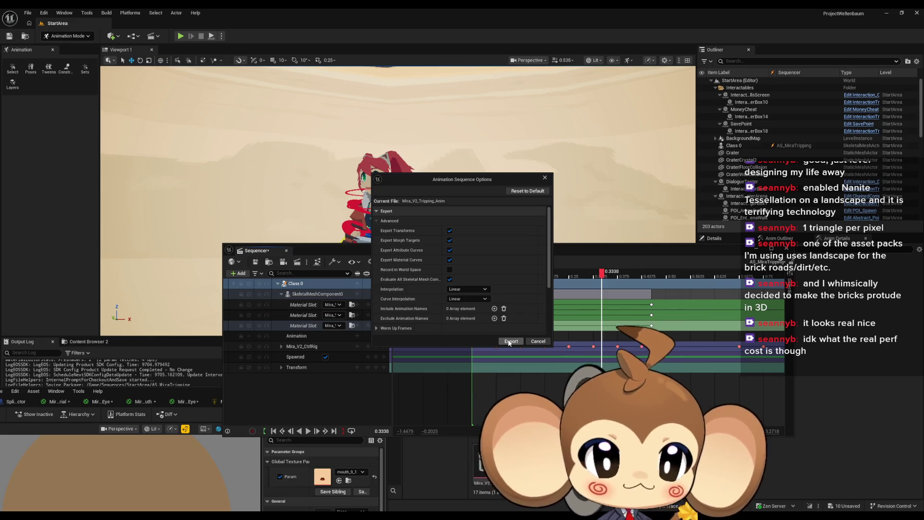
click(509, 341)
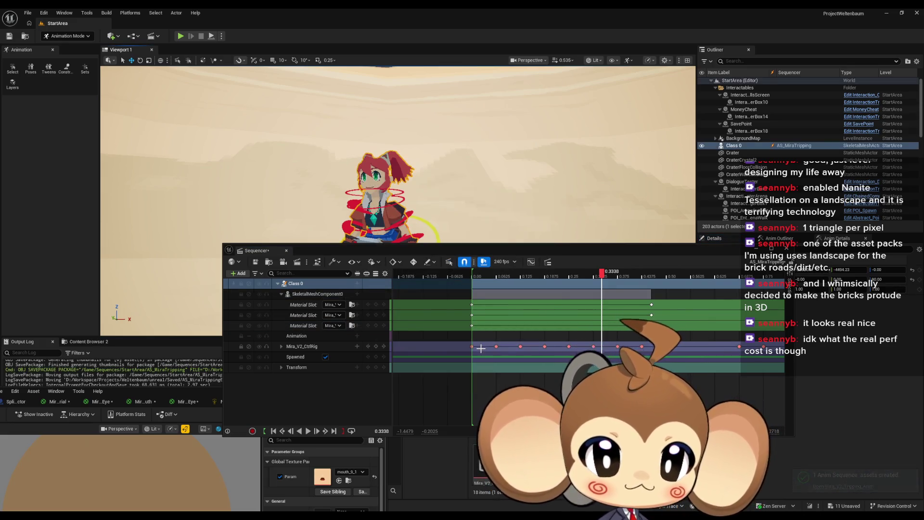
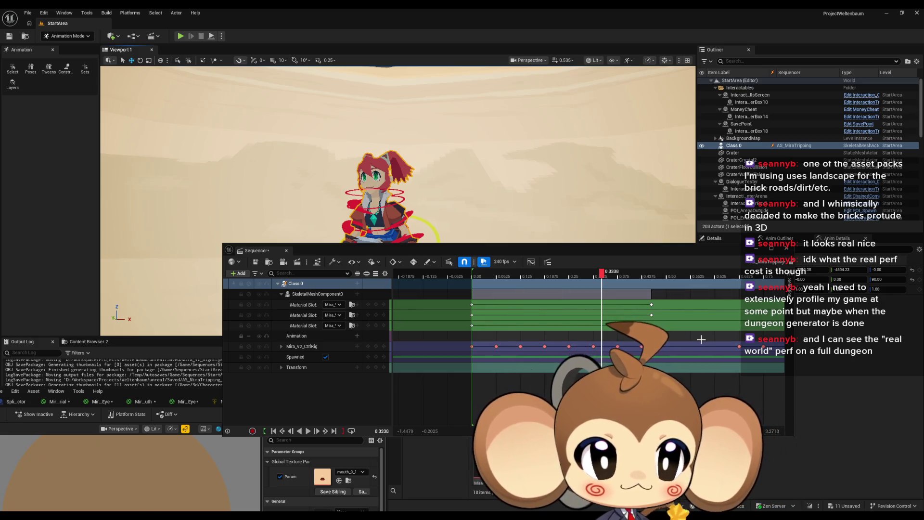
Browse the Content Browser to Content > Sequences > StartArea
drag(631, 251, 240, 237)
click(528, 365)
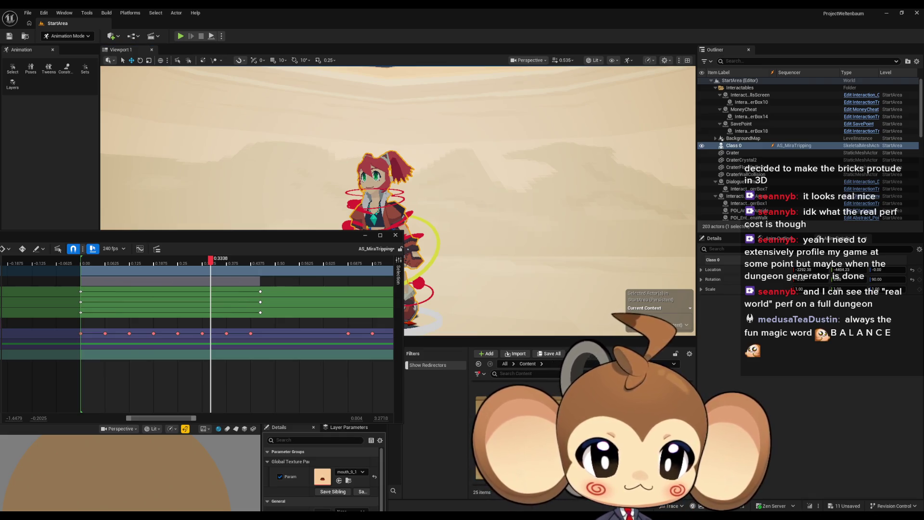
double_click(489, 402)
double_click(489, 400)
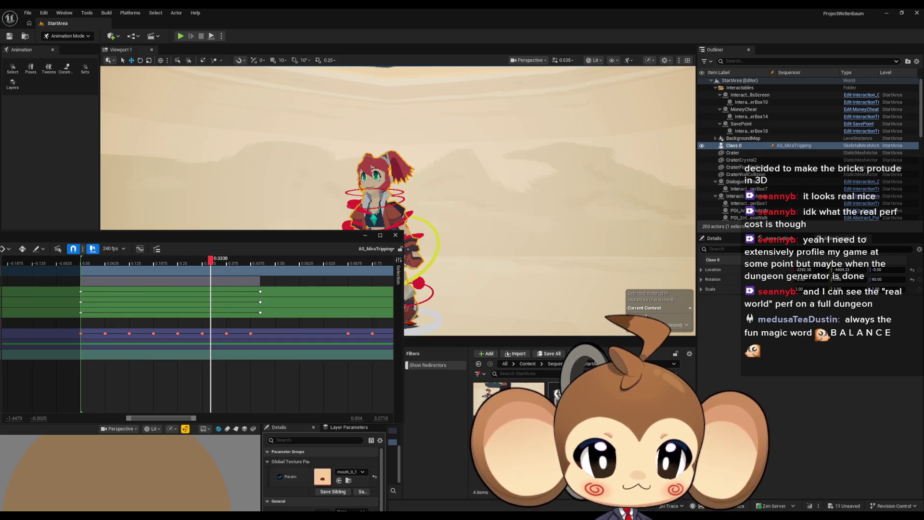
Save all modified assets and open the LS_MiraIntro level sequence in Sequencer
click(28, 13)
click(44, 117)
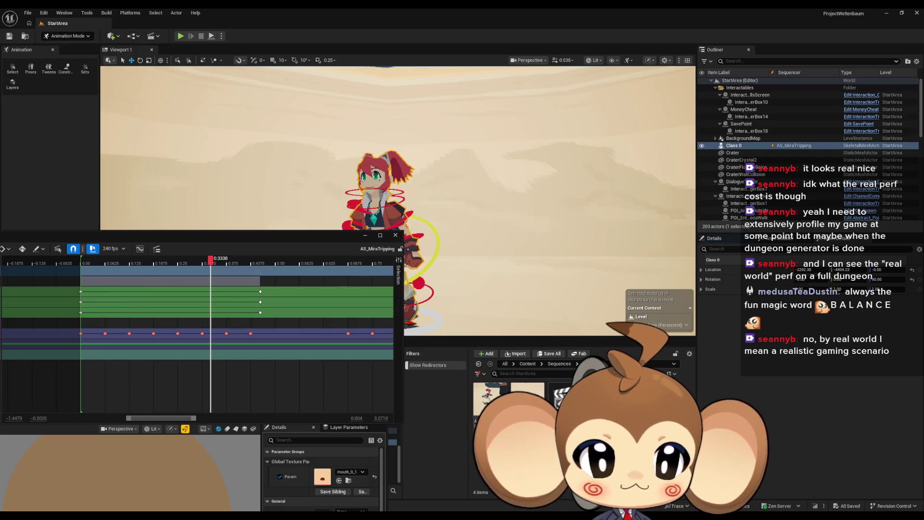
click(564, 391)
double_click(563, 391)
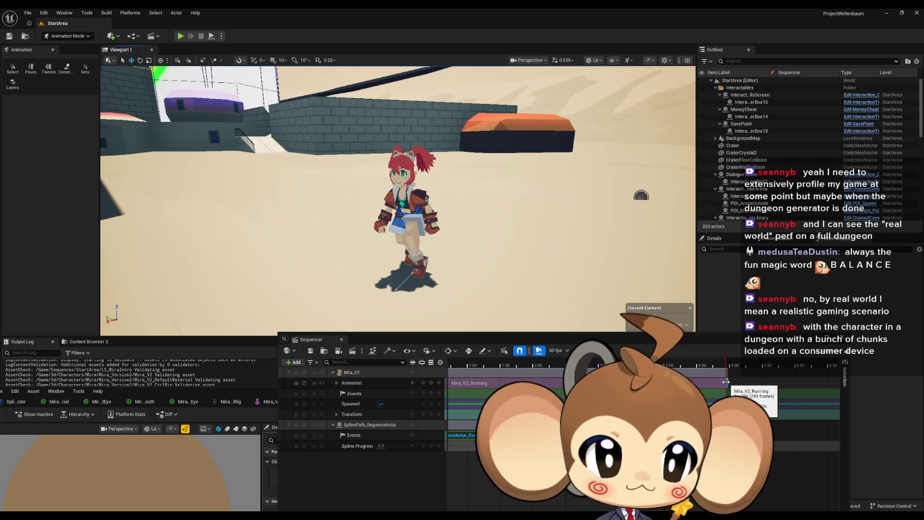
Add Mira_V2_Tripping_Anim as a second animation section starting at about 5.00 s, then preview playback
click(413, 383)
click(469, 317)
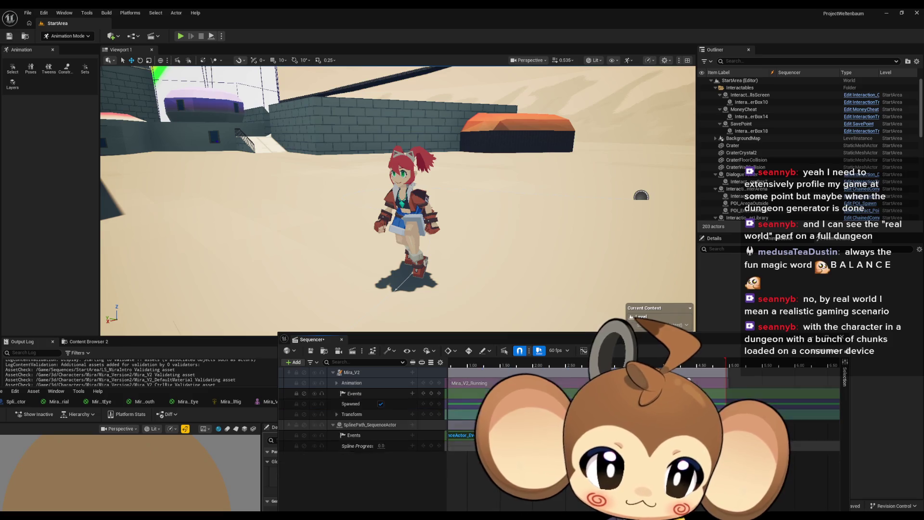
drag(454, 405, 728, 404)
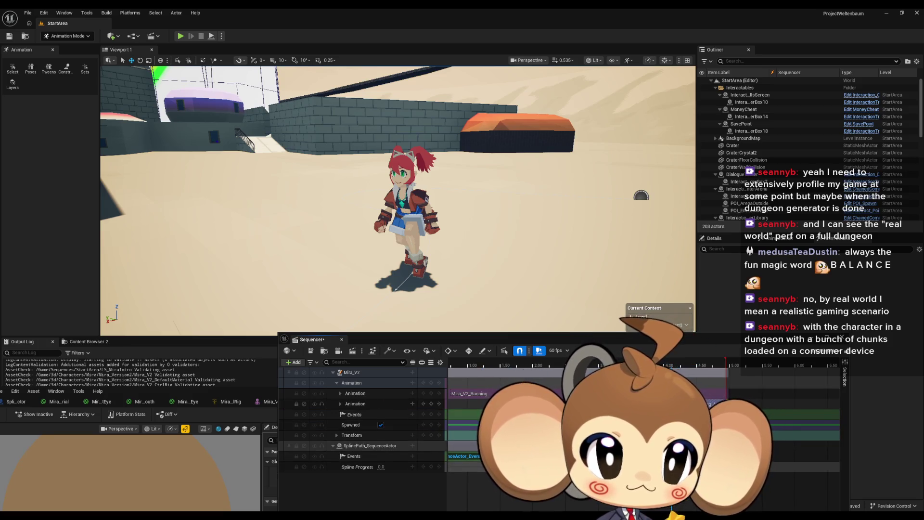
scroll(762, 396, up, 4)
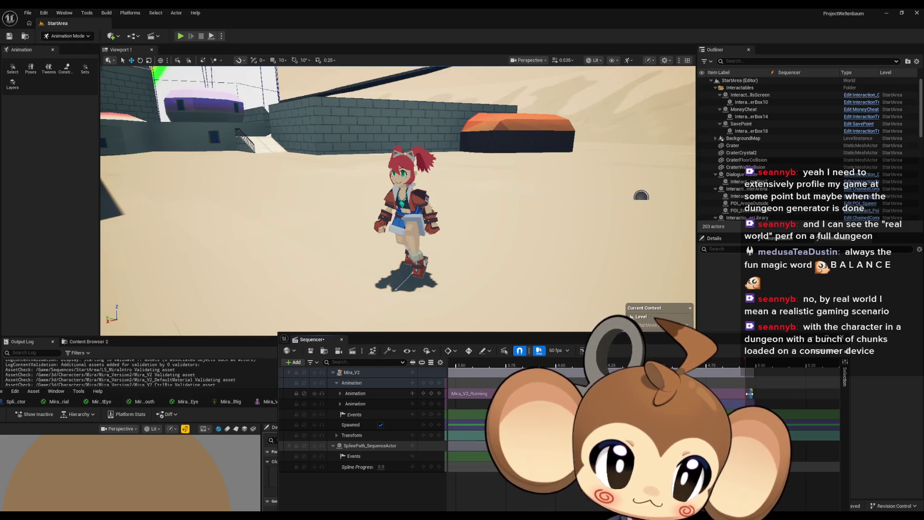
drag(749, 394, 751, 394)
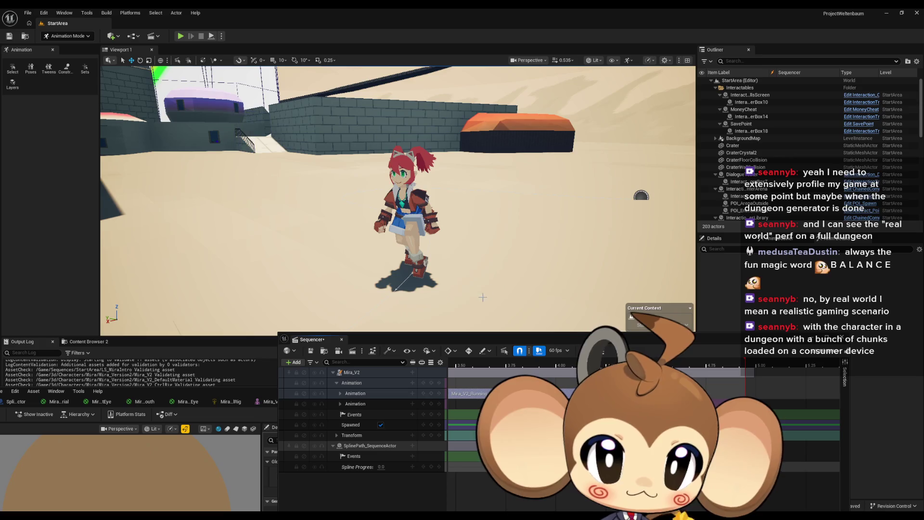
drag(392, 339, 585, 224)
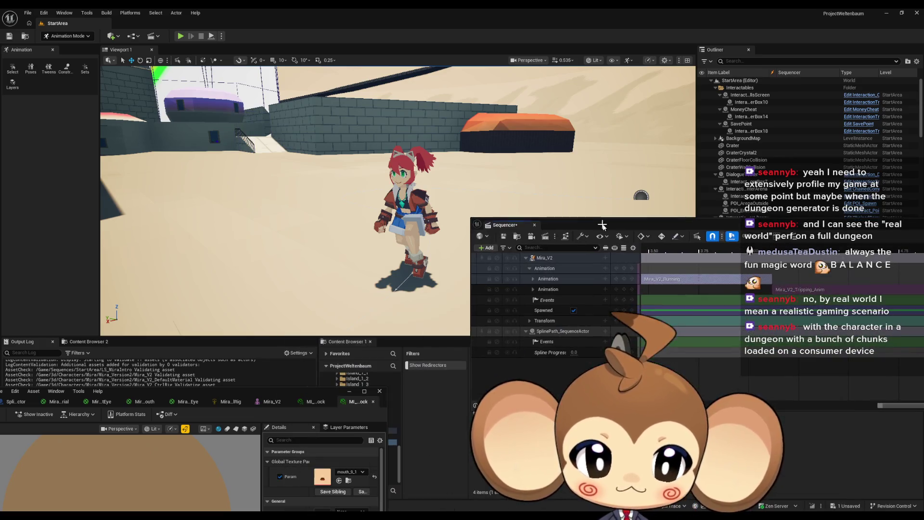
key(space)
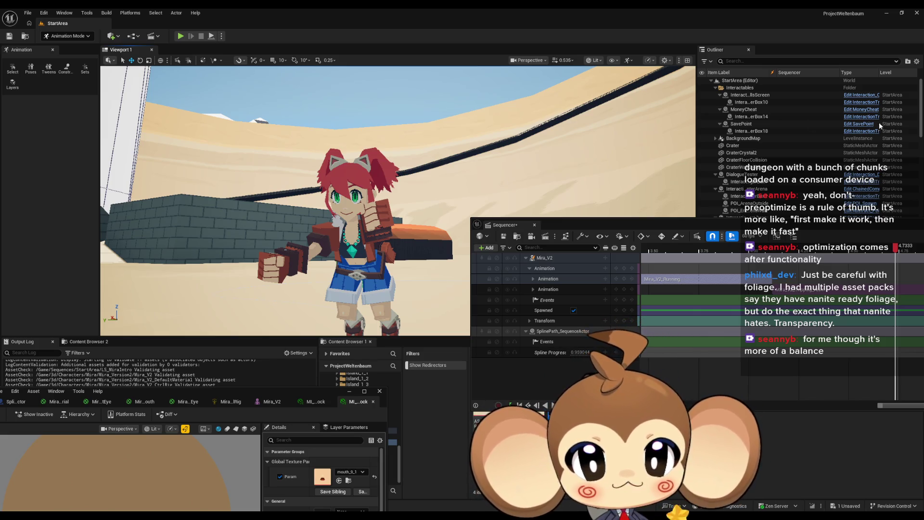
Orbit the viewport to watch Mira run, then scrub back to just before the trip near 4.7 s
drag(494, 173, 467, 182)
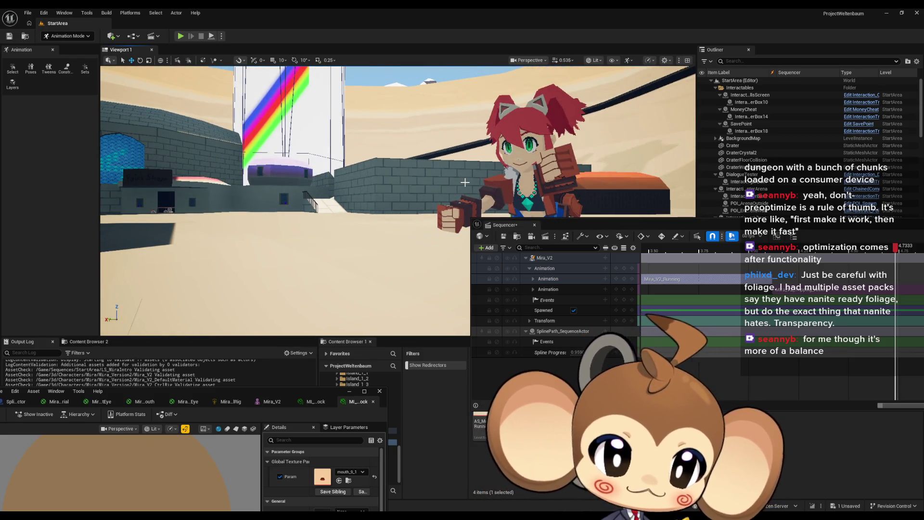
drag(410, 162, 371, 169)
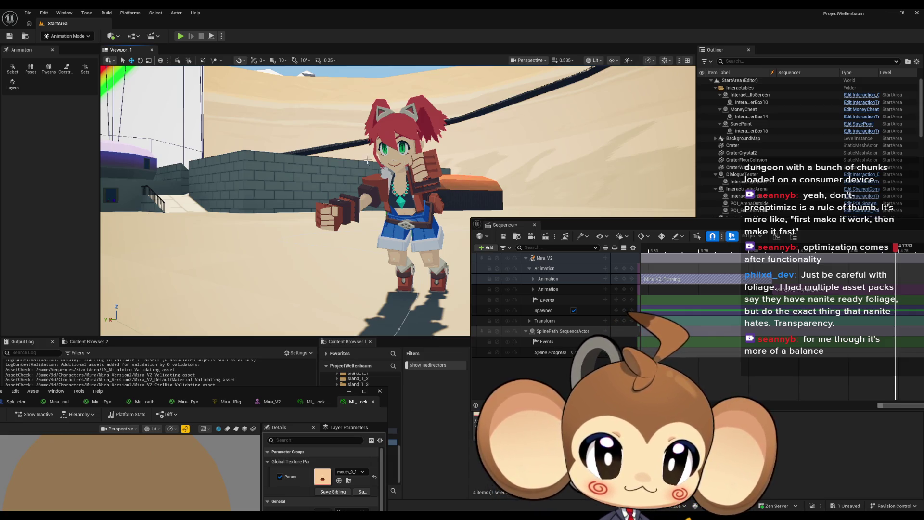
mouse_move(894, 251)
mouse_down()
mouse_move(861, 251)
mouse_move(908, 251)
mouse_move(852, 251)
mouse_move(903, 250)
mouse_move(878, 251)
mouse_move(887, 249)
mouse_up()
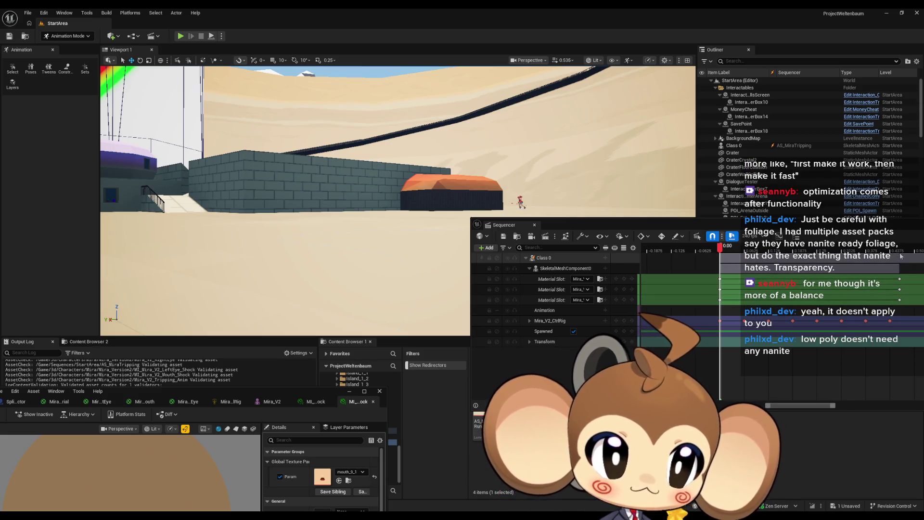
Scrub AS_MiraTripping forward, then in LS_MiraIntro scrub late in the run to the trip
drag(730, 250, 902, 250)
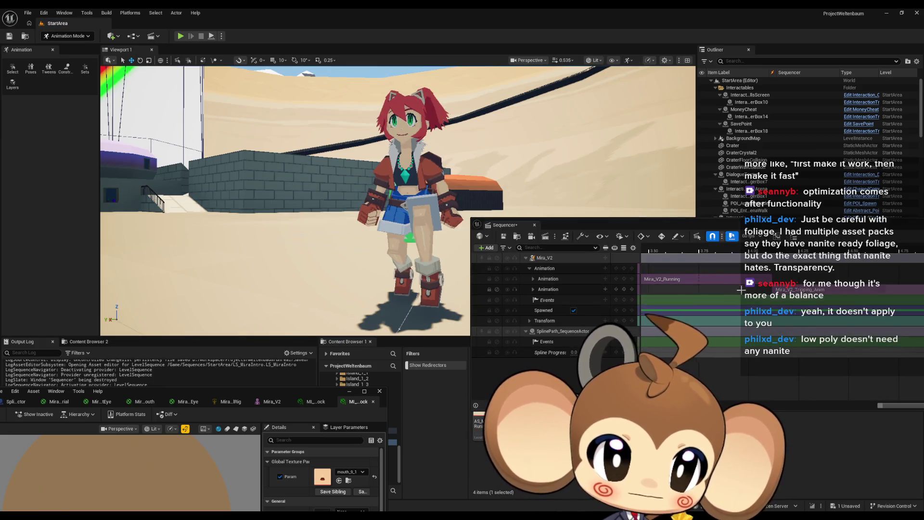
click(769, 248)
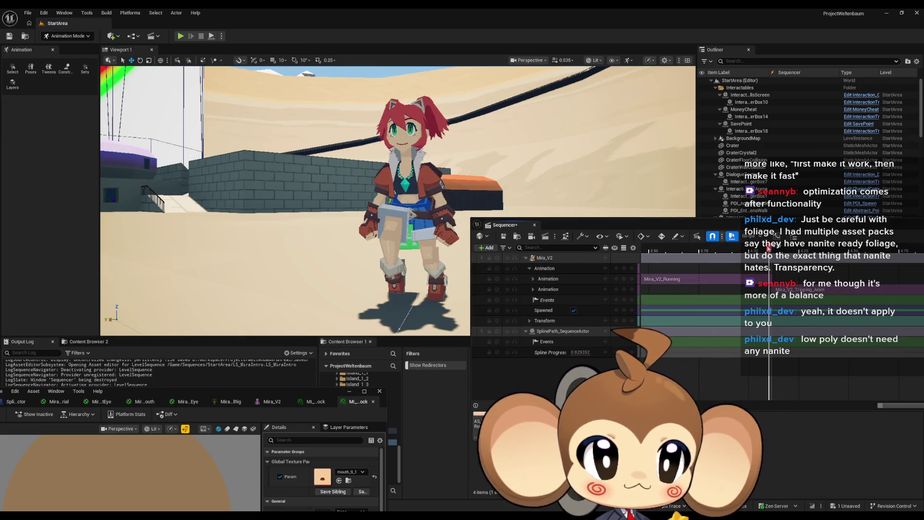
drag(771, 247, 774, 247)
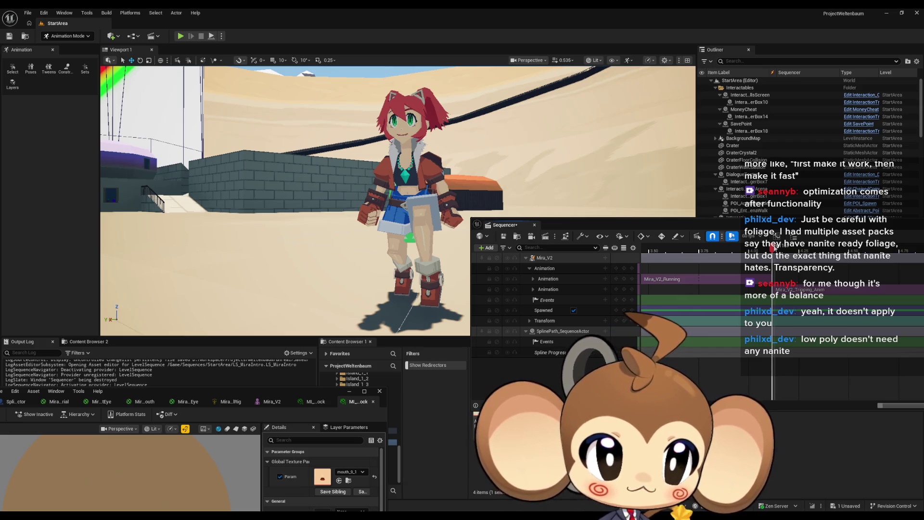
mouse_move(774, 248)
mouse_down()
mouse_move(836, 248)
mouse_move(867, 260)
mouse_move(863, 248)
mouse_up()
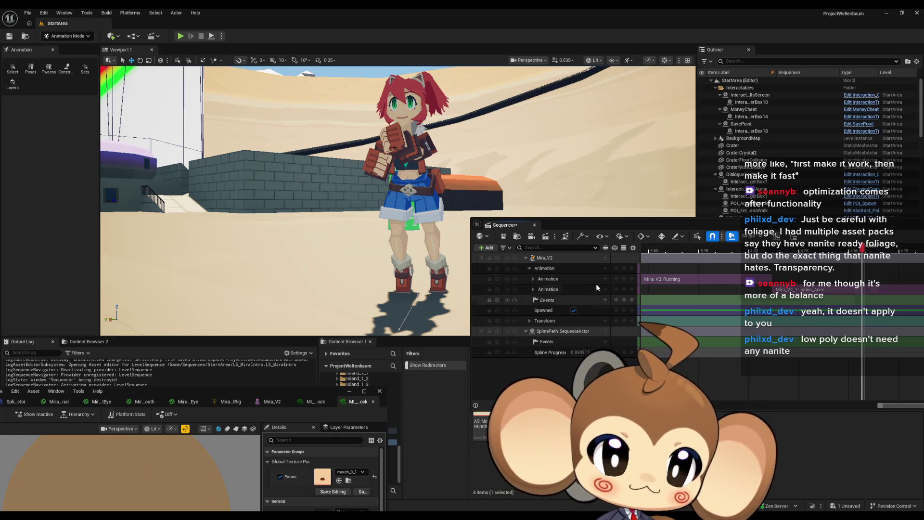
Add a SkeletalMeshComponent0 track to Mira_V2 with a mouth Material Slot switcher track
click(606, 258)
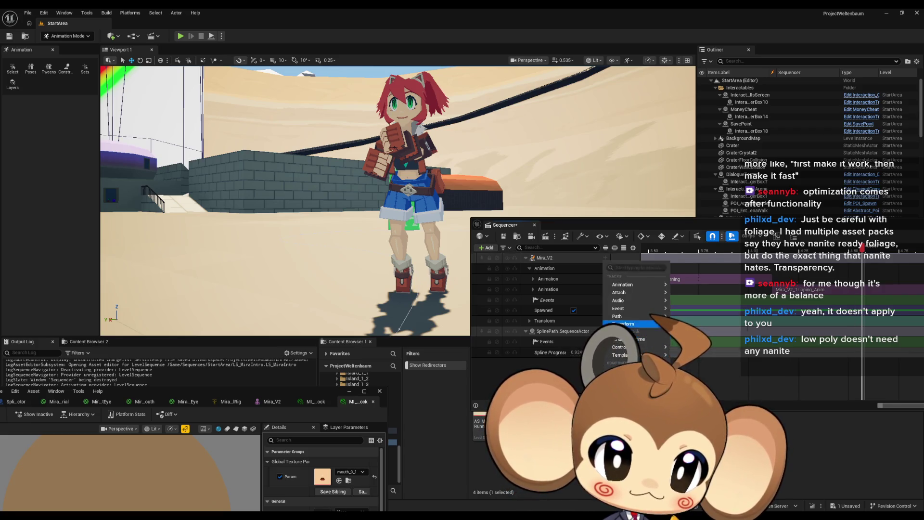
click(626, 371)
click(607, 268)
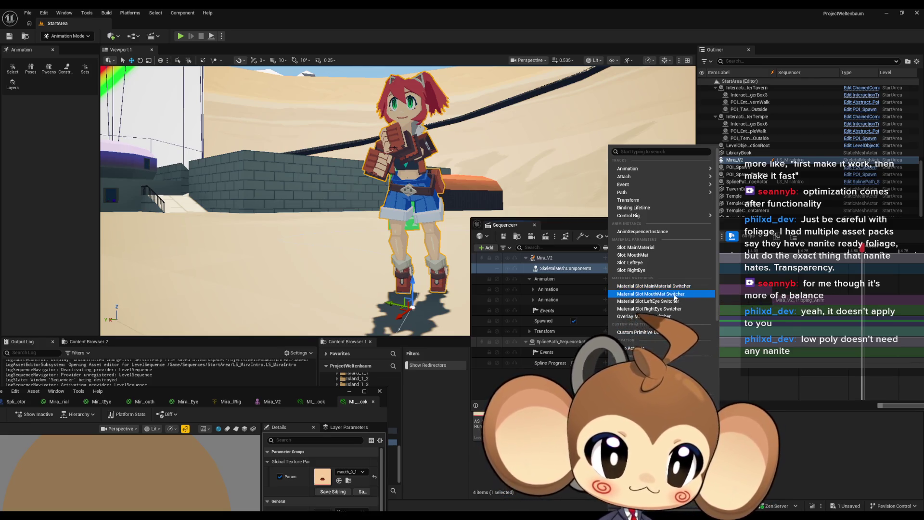
click(678, 287)
Add two more Material Slot switcher tracks and key all three at the playhead
click(605, 268)
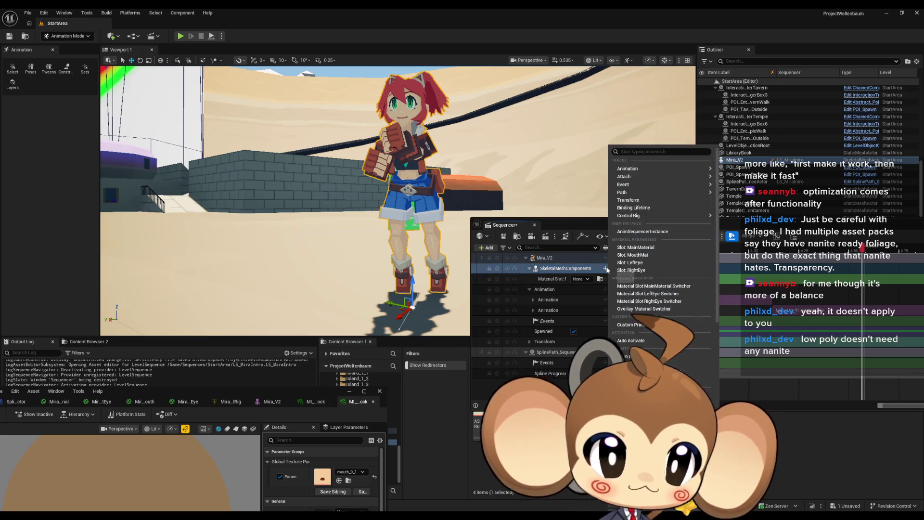
click(606, 269)
click(605, 269)
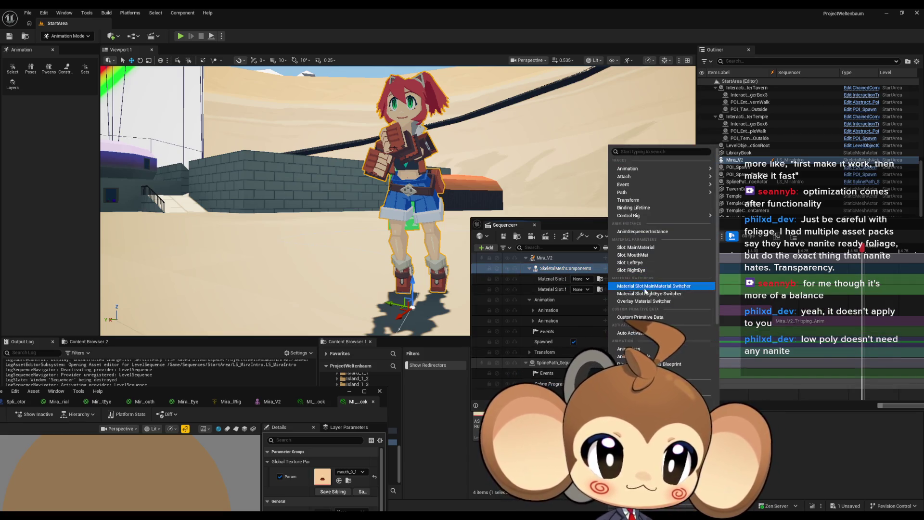
click(688, 296)
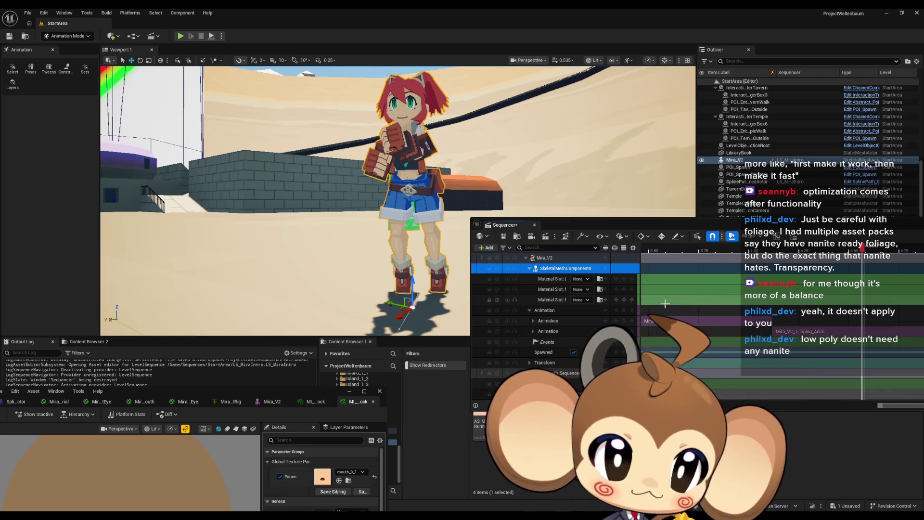
click(625, 300)
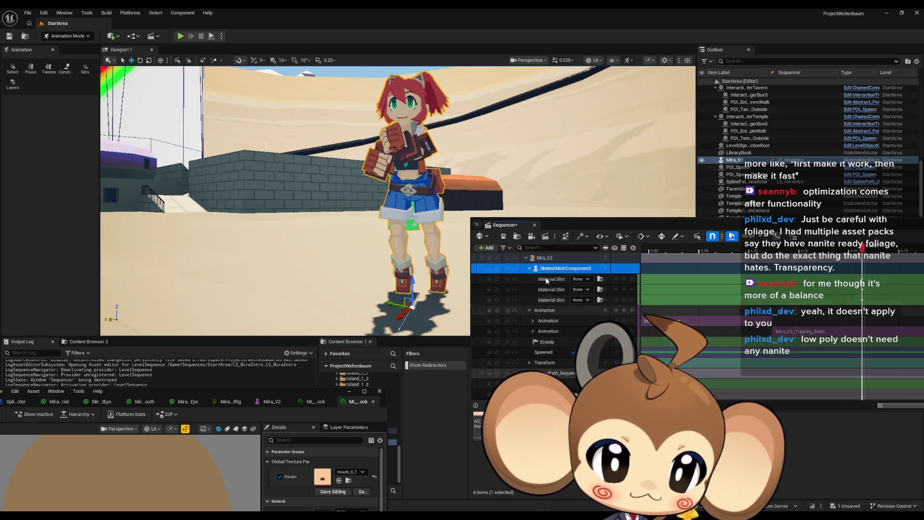
drag(602, 223, 553, 114)
click(543, 362)
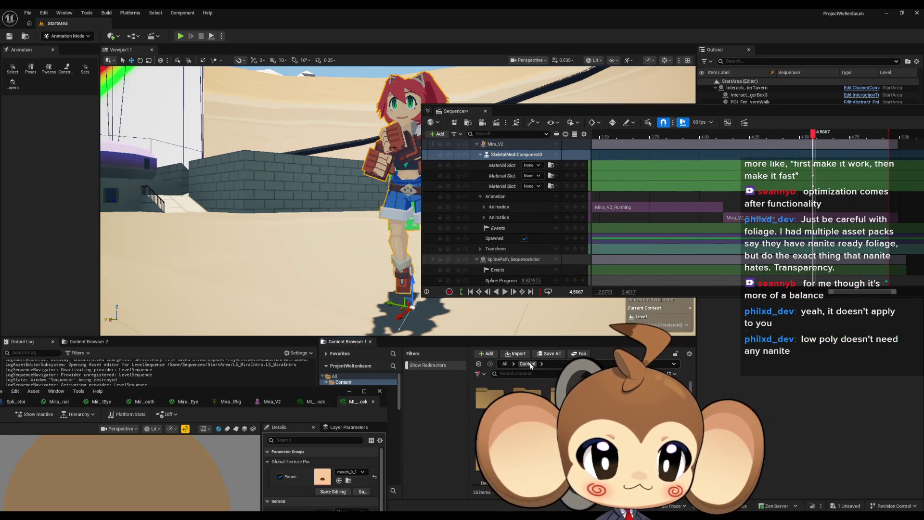
From the Mira_Version2 folder, drop the RightEye and shocked left-eye material instances onto slot tracks
double_click(486, 399)
double_click(486, 399)
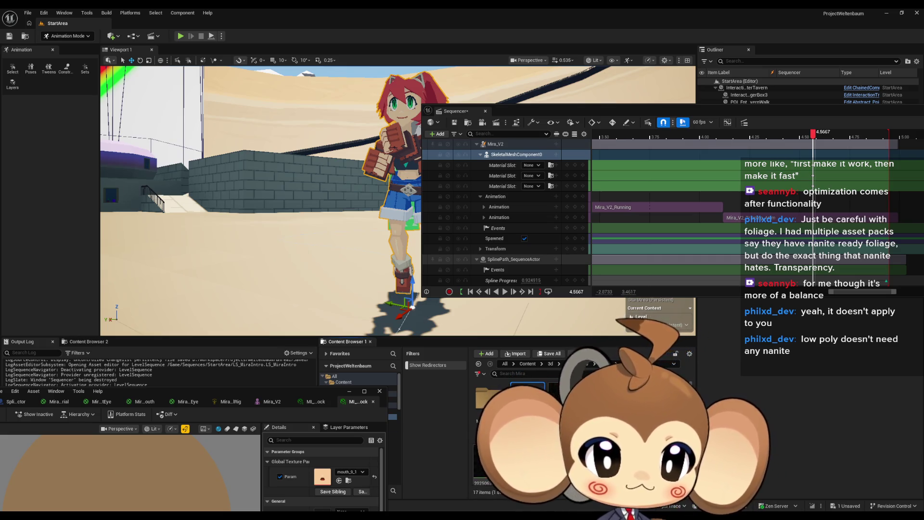
mouse_move(656, 110)
mouse_down()
mouse_move(697, 135)
mouse_move(608, 137)
mouse_up()
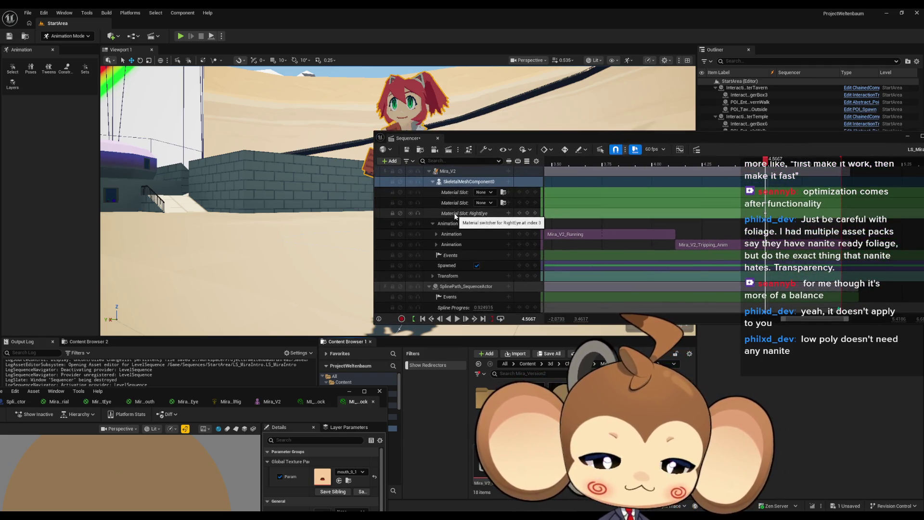
mouse_move(493, 393)
mouse_down()
mouse_move(495, 237)
mouse_move(484, 213)
mouse_up()
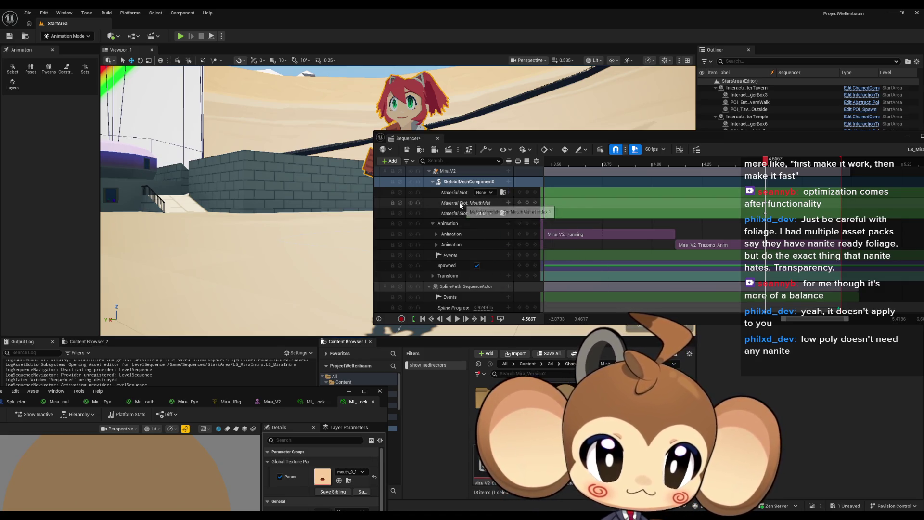
mouse_move(527, 397)
mouse_down()
mouse_move(500, 212)
mouse_move(508, 224)
mouse_move(484, 192)
mouse_up()
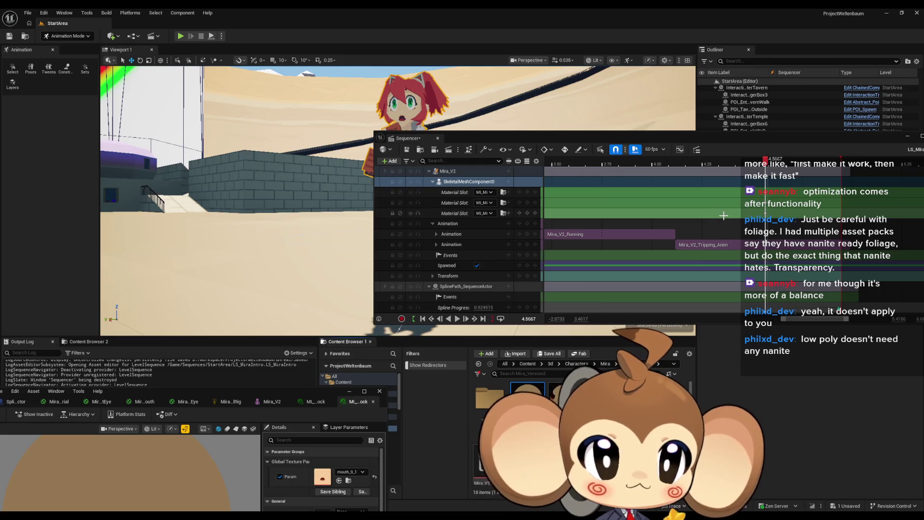
At 0.00 s, key the regular Mira left-eye, eye and mouth materials onto the slot tracks
scroll(684, 224, down, 3)
scroll(679, 226, down, 2)
mouse_move(602, 163)
mouse_down()
mouse_move(568, 166)
mouse_move(554, 179)
mouse_up()
scroll(626, 207, left, 5)
scroll(630, 209, left, 3)
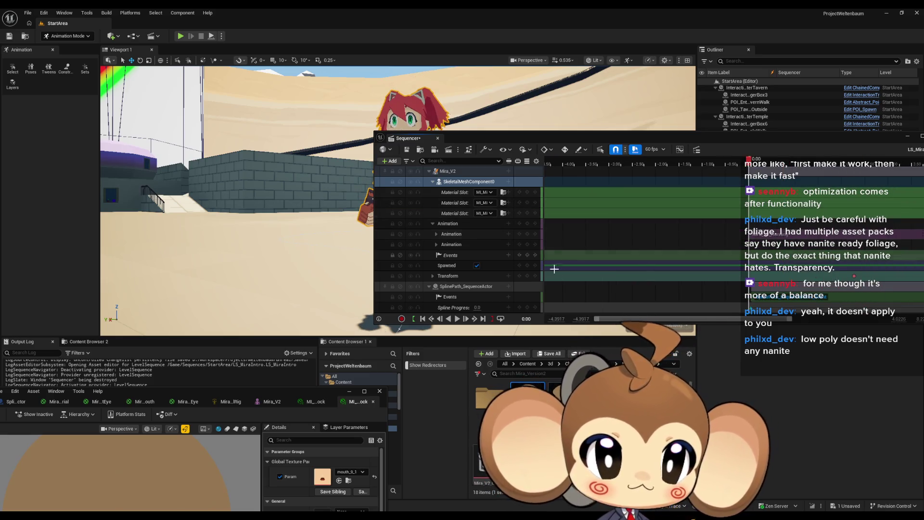
click(525, 213)
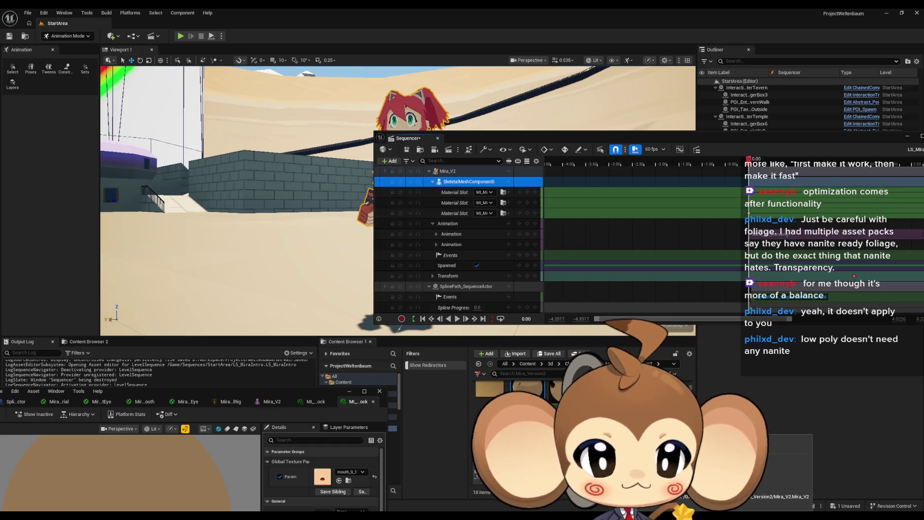
mouse_move(489, 482)
mouse_down()
mouse_move(489, 213)
mouse_move(481, 215)
mouse_move(490, 170)
mouse_move(476, 190)
mouse_move(484, 192)
mouse_up()
mouse_move(481, 447)
mouse_down()
mouse_move(500, 230)
mouse_move(483, 213)
mouse_up()
mouse_move(489, 399)
mouse_down()
mouse_move(486, 195)
mouse_move(491, 205)
mouse_move(484, 203)
mouse_up()
mouse_move(489, 134)
mouse_down()
mouse_move(478, 177)
mouse_move(478, 130)
mouse_move(472, 149)
mouse_move(411, 158)
mouse_up()
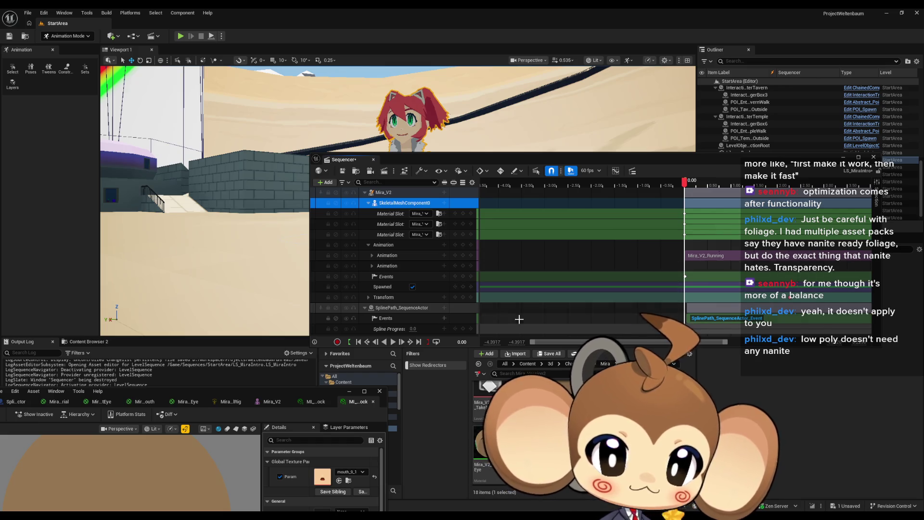
Play LS_MiraIntro with the viewport uncovered, then select the Mira_V2_Running section
click(395, 343)
mouse_move(527, 160)
mouse_down()
mouse_move(540, 242)
mouse_move(570, 324)
mouse_up()
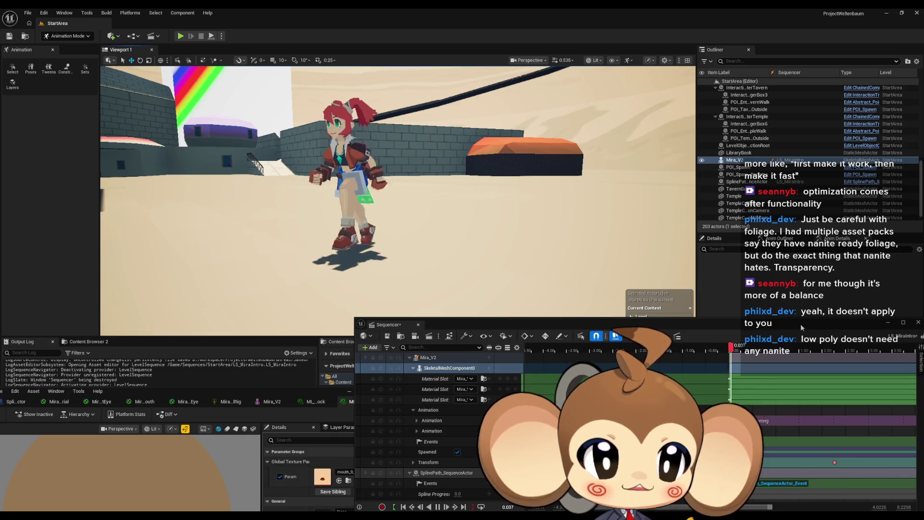
drag(428, 327, 231, 333)
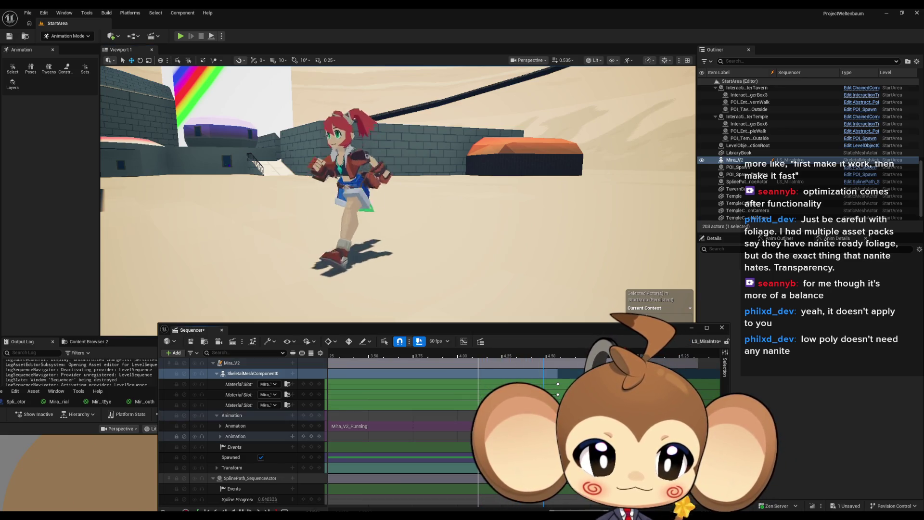
click(351, 426)
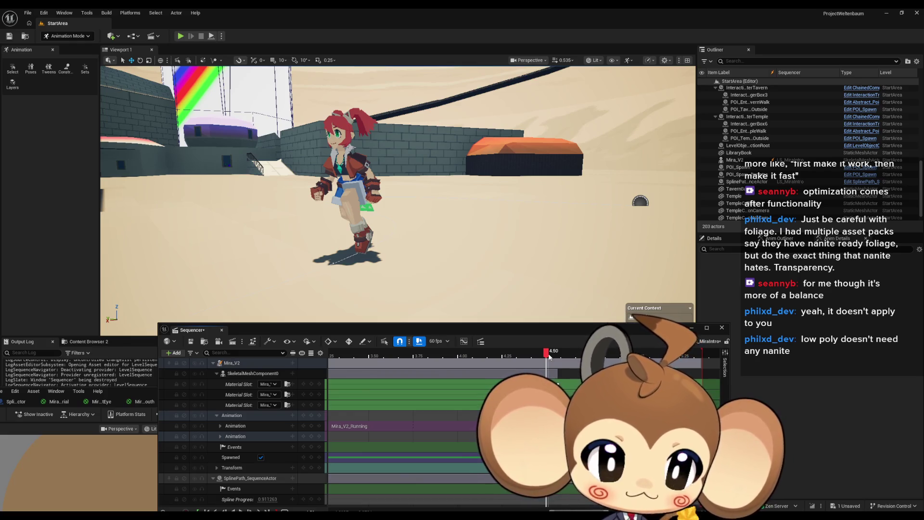
Scrub from 4.5 to about 4.63 s, where Spline Progress nears 1, then replay the sequence
drag(552, 357, 559, 355)
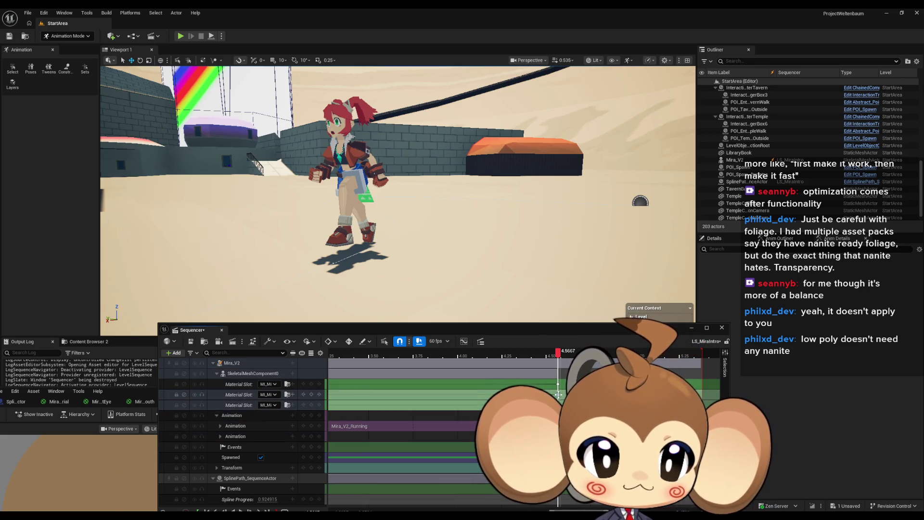
drag(561, 383, 557, 384)
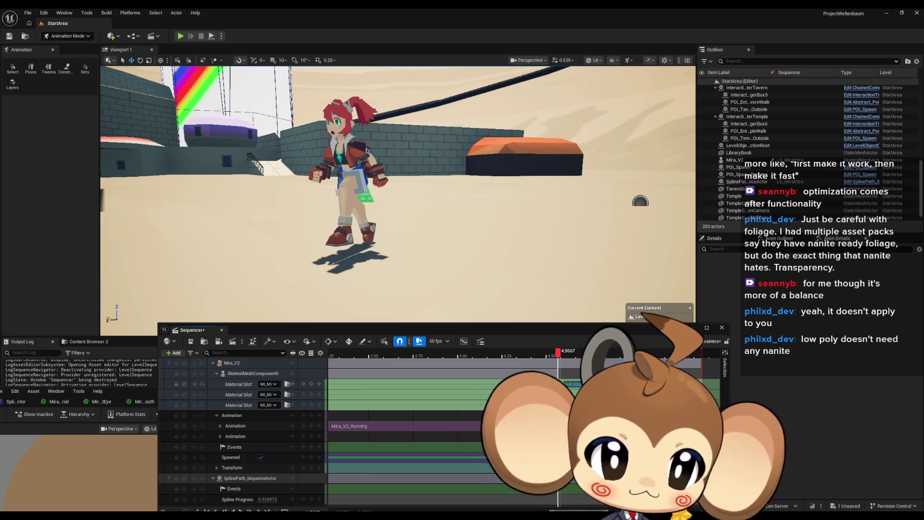
drag(557, 384, 620, 384)
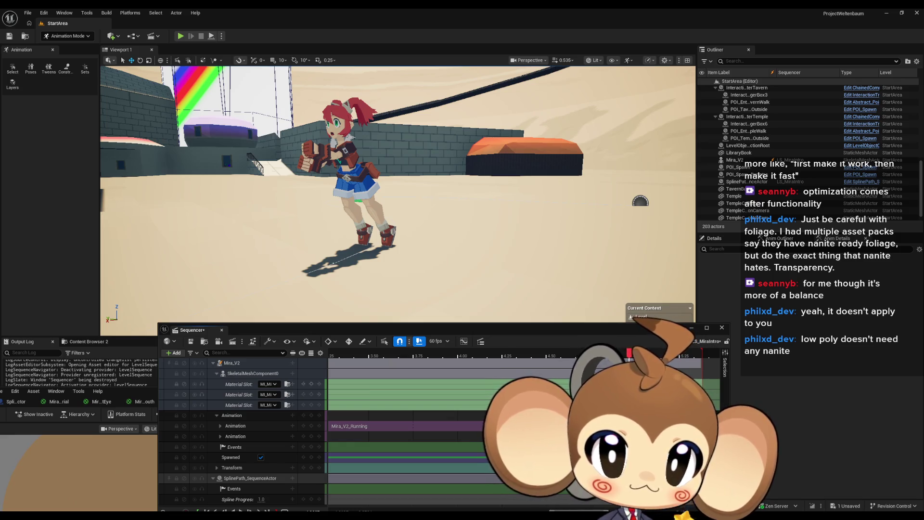
key(space)
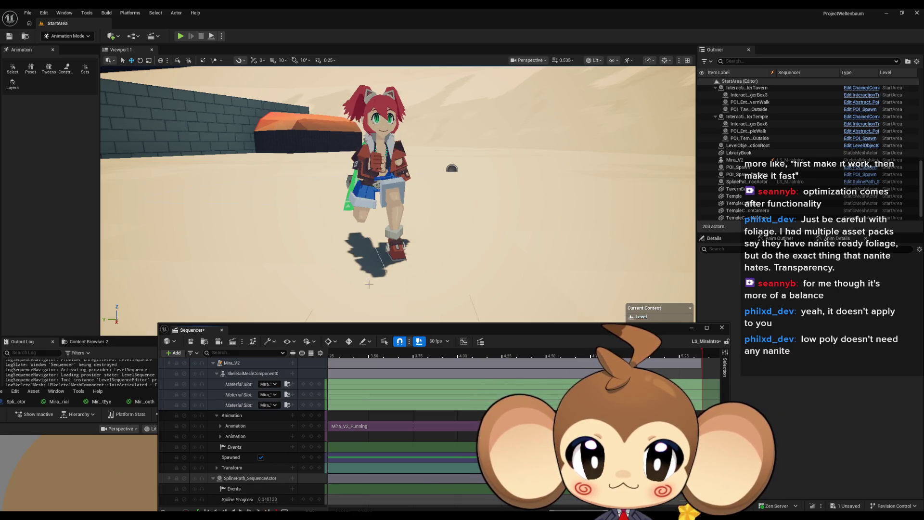
Scrub Mira's run between about 1.9 and 2.45 seconds
drag(376, 329, 372, 284)
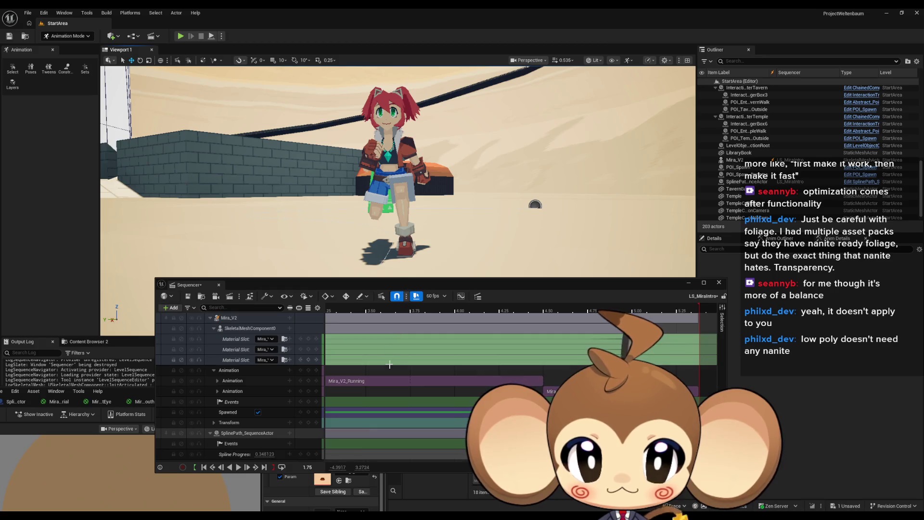
scroll(405, 387, left, 5)
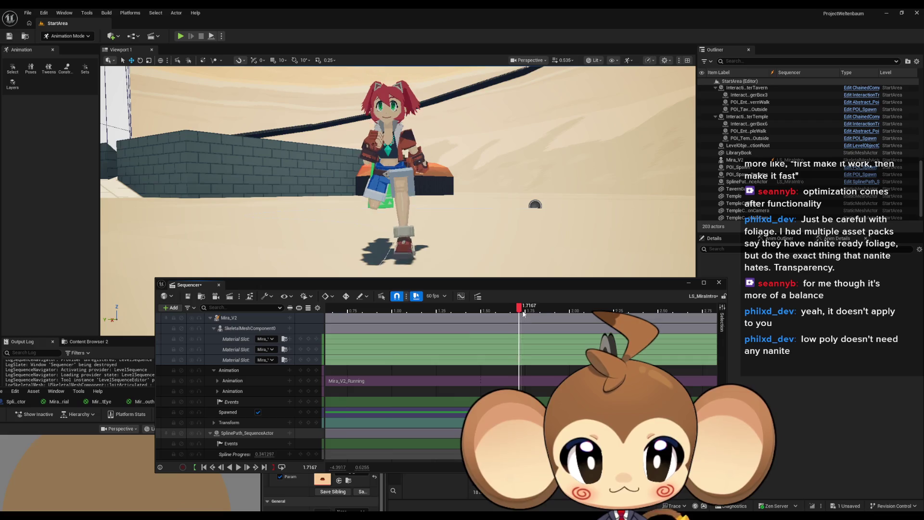
mouse_move(562, 314)
mouse_down()
mouse_move(653, 311)
mouse_move(362, 312)
mouse_up()
Reposition the Sequencer and select the SplinePath_SequenceActor track to expose Spline Progress
drag(450, 315, 384, 368)
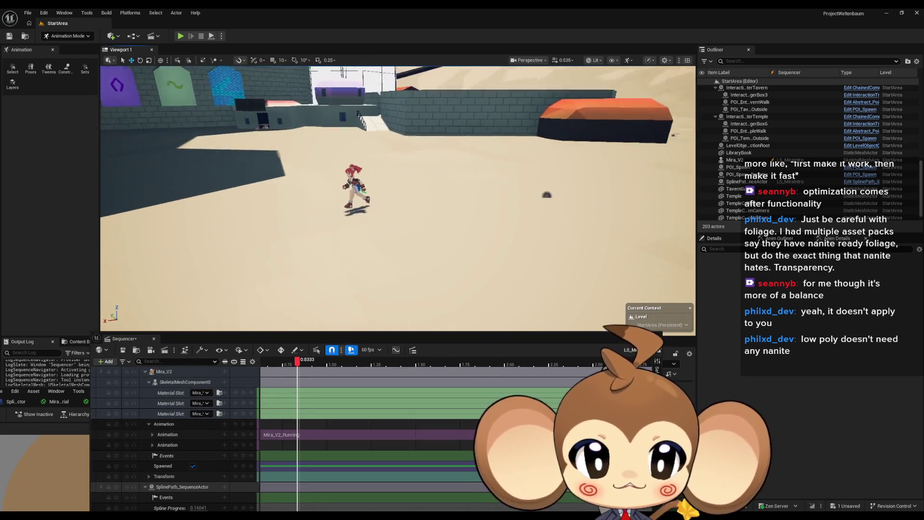
mouse_move(252, 339)
mouse_down()
mouse_move(319, 347)
mouse_move(403, 296)
mouse_move(389, 312)
mouse_up()
scroll(423, 225, up, 5)
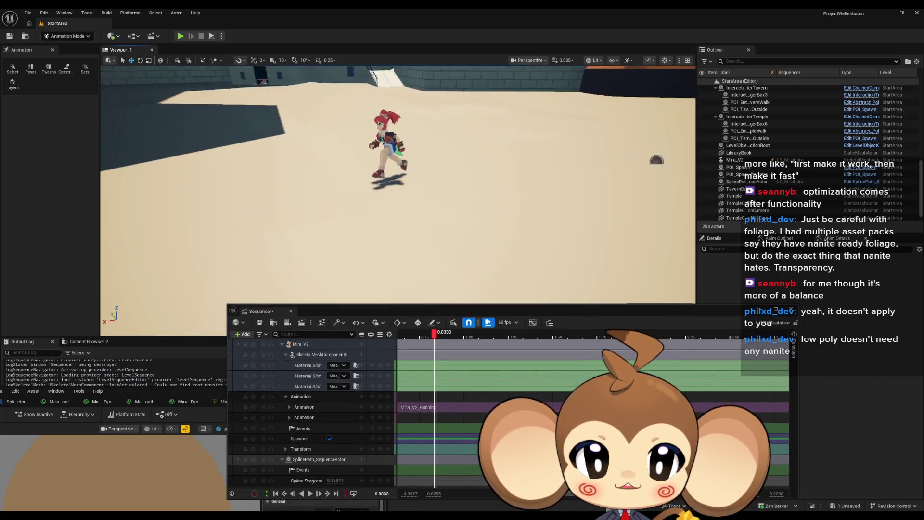
click(428, 232)
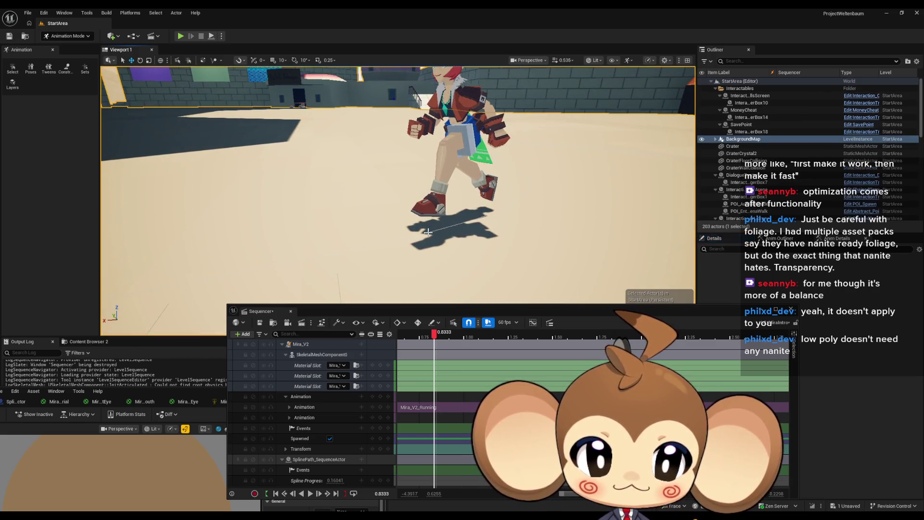
click(318, 459)
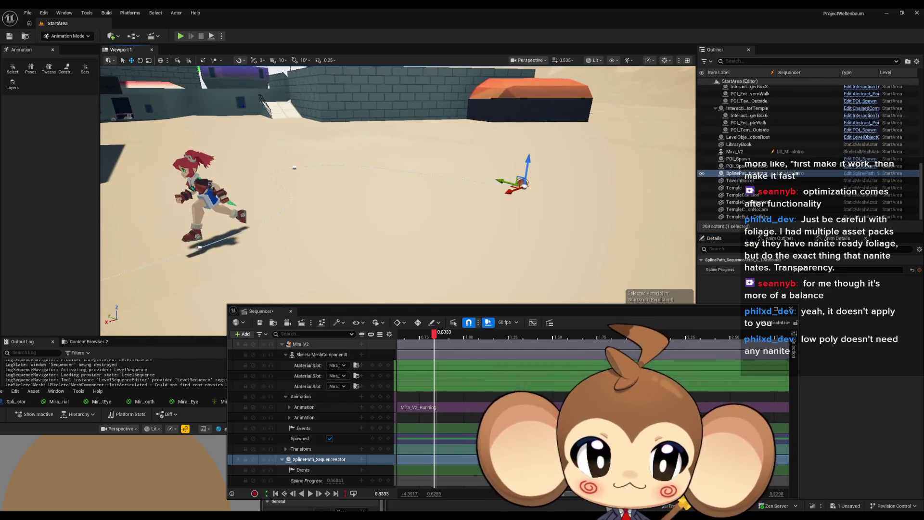
Run a Play In Editor test with the sequence playing, then stop the session
click(179, 37)
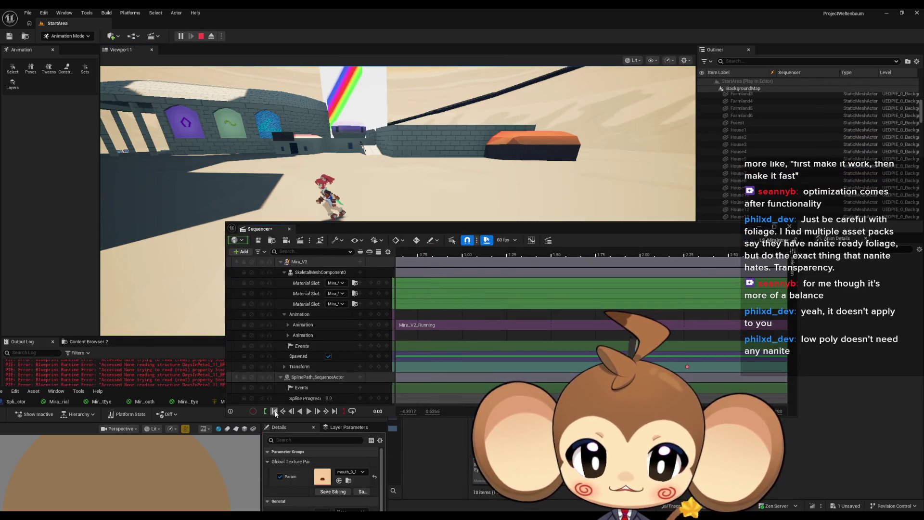
click(309, 411)
drag(380, 229, 330, 307)
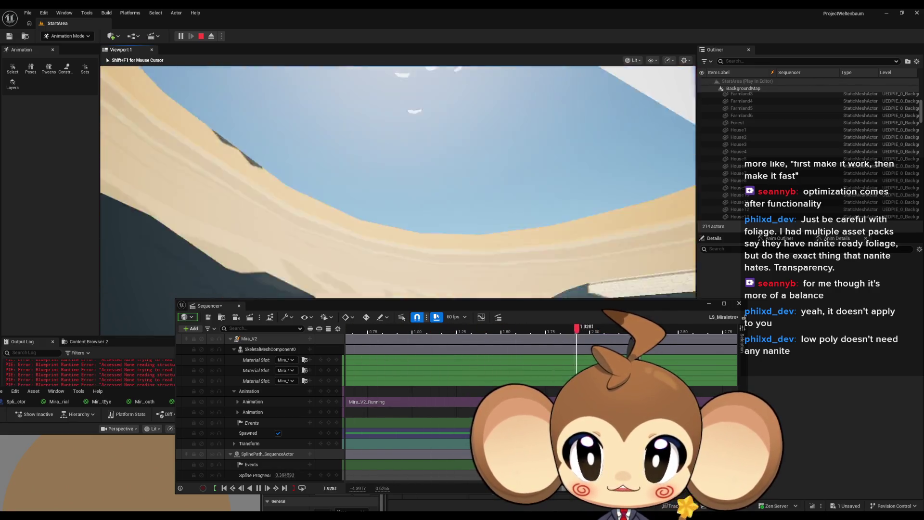
key(shift+F1)
click(202, 37)
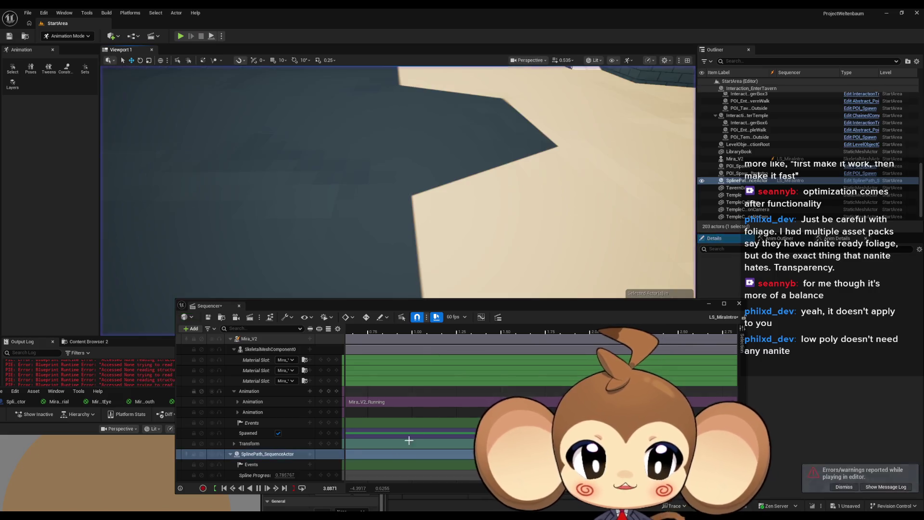
Pause playback and stretch the Spline Progress section's end to about 5.38 s in the maximized Sequencer
click(260, 488)
double_click(442, 303)
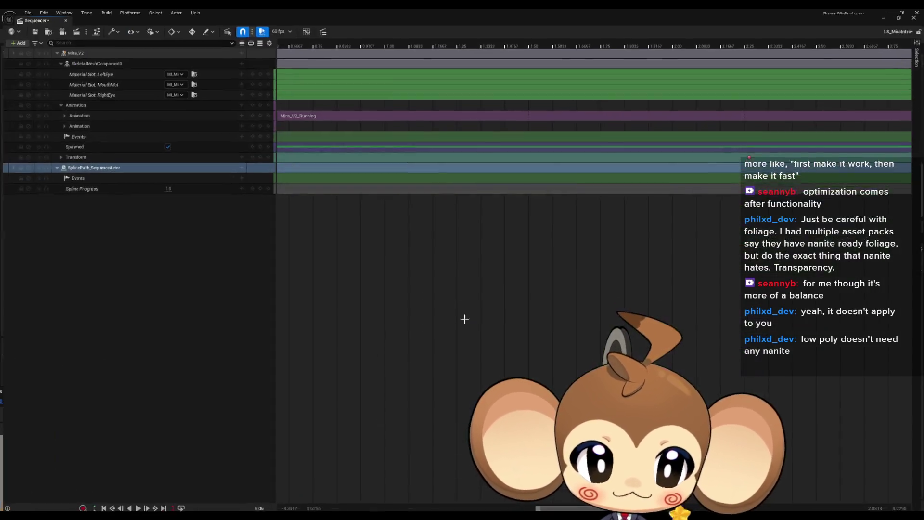
ctrl+scroll(485, 310, down, 5)
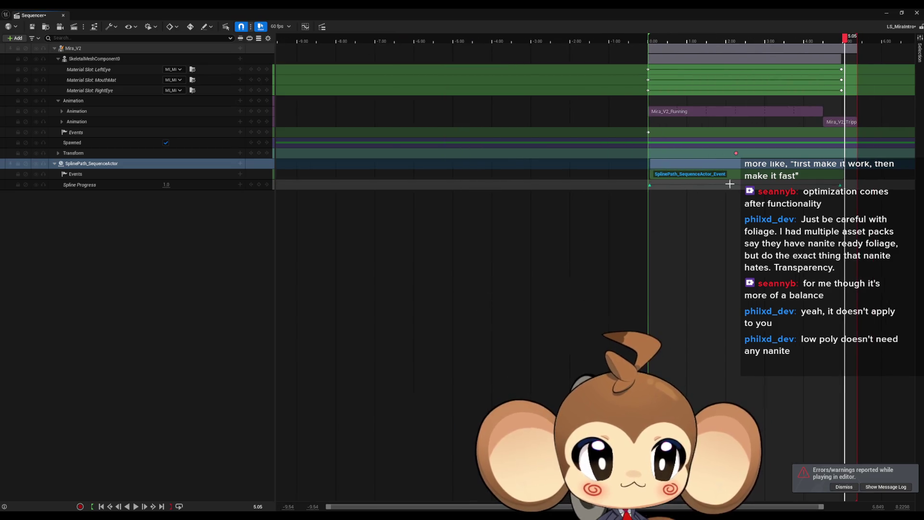
click(737, 153)
click(750, 236)
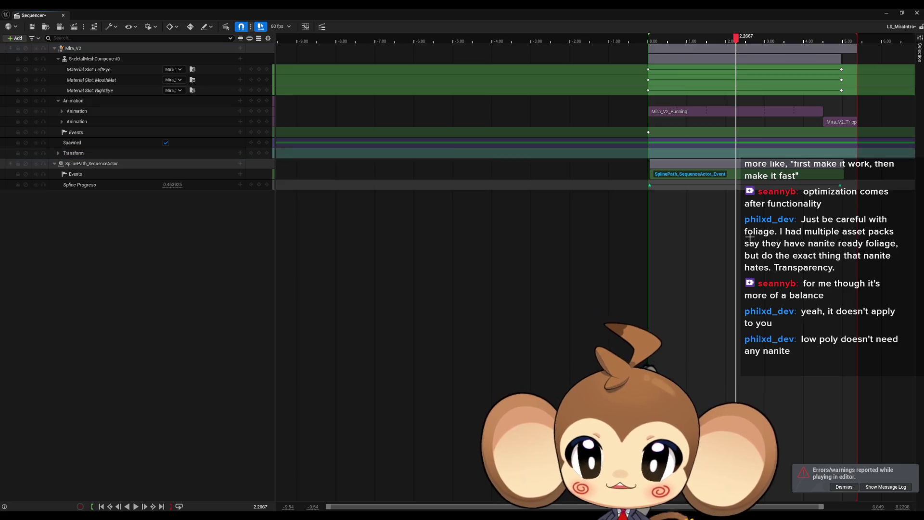
scroll(622, 179, right, 5)
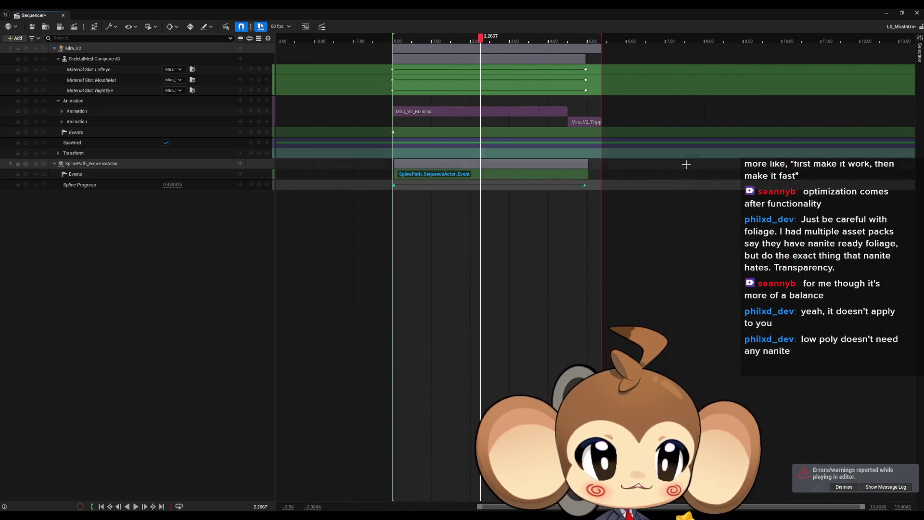
scroll(609, 174, up, 3)
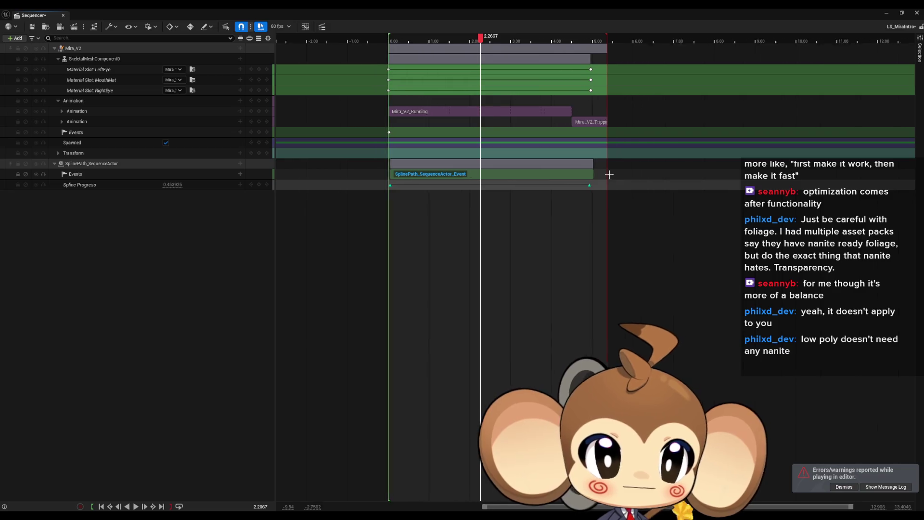
drag(685, 186, 718, 189)
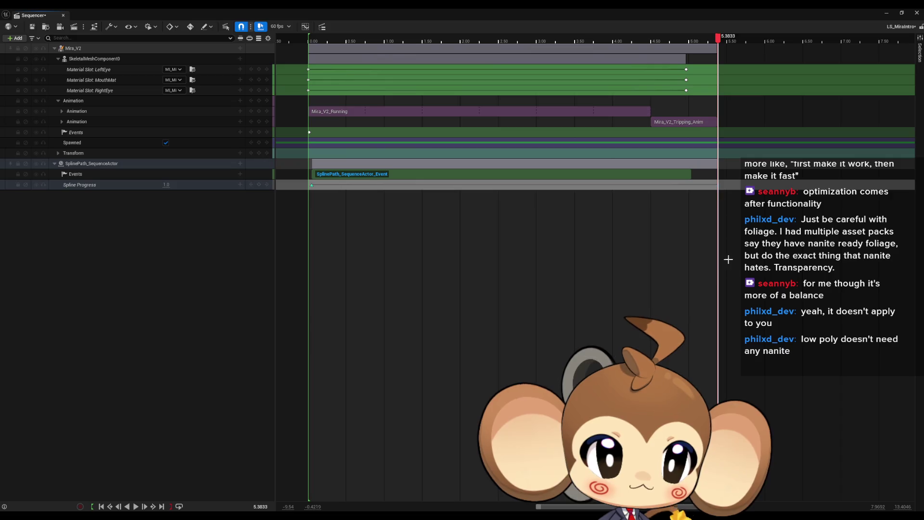
double_click(804, 19)
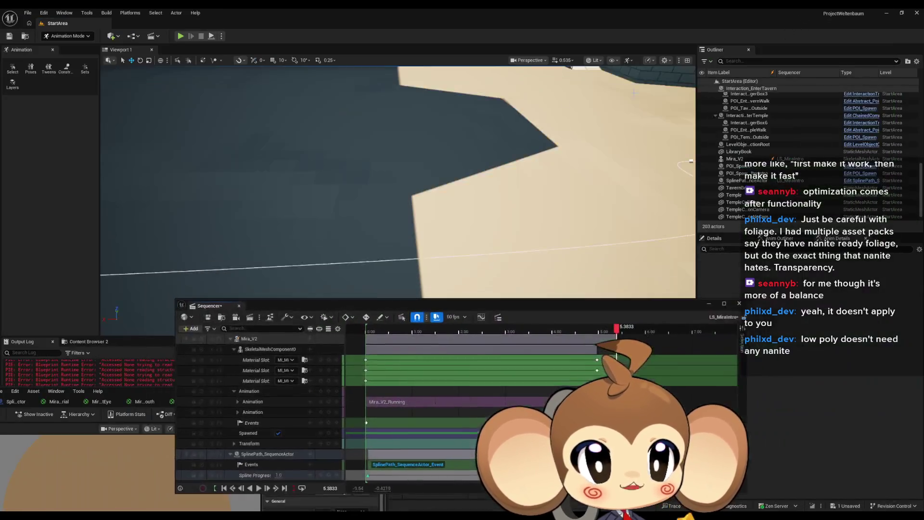
Start a play-in-editor session, free the mouse with Shift+F1 and enlarge the Sequencer panel
click(181, 40)
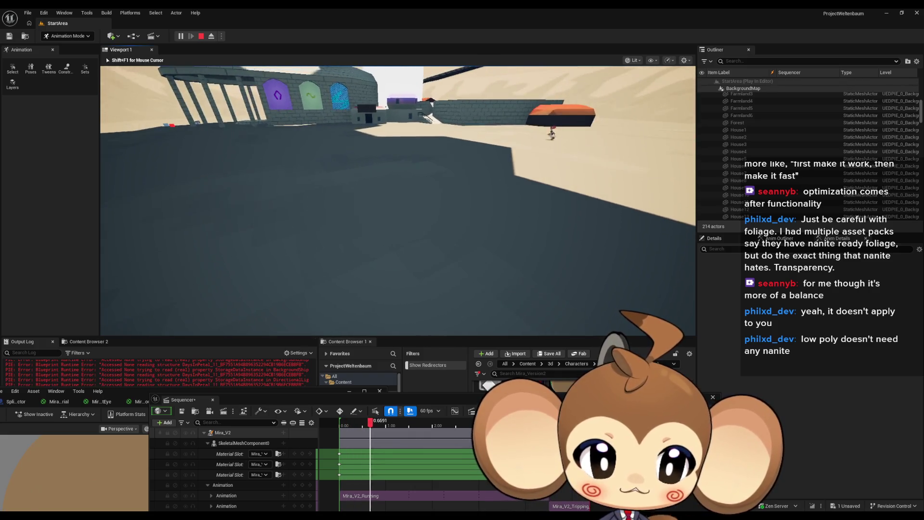
key(shift+F1)
drag(337, 399, 340, 294)
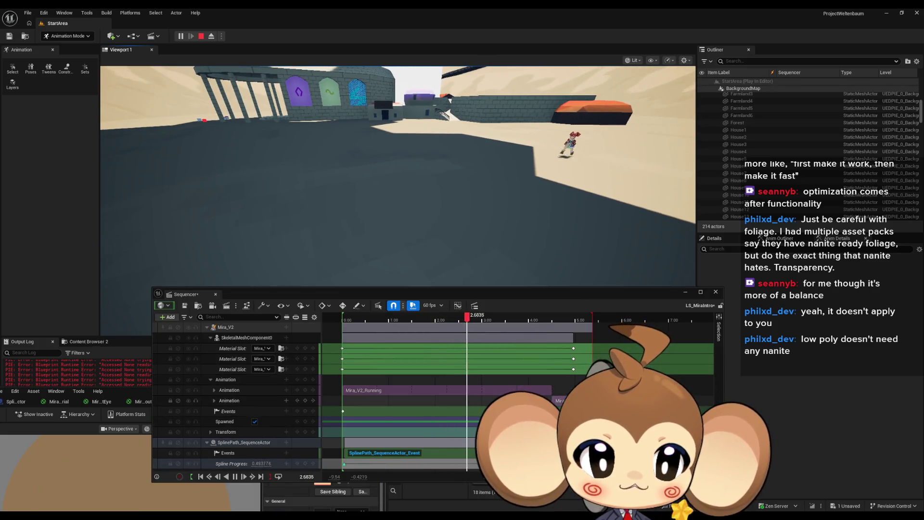
scroll(521, 346, down, 2)
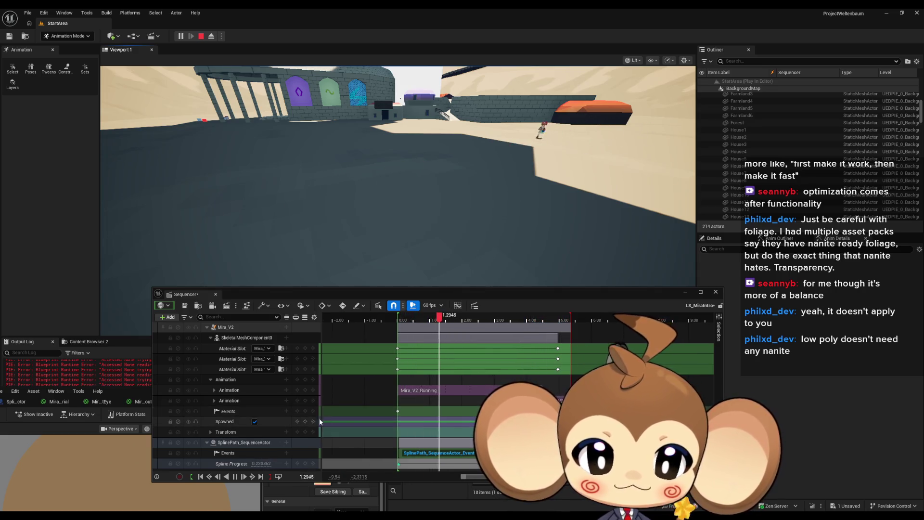
Maximize the Sequencer to inspect the tracks, then restore it and return control to the game
drag(468, 287, 455, 194)
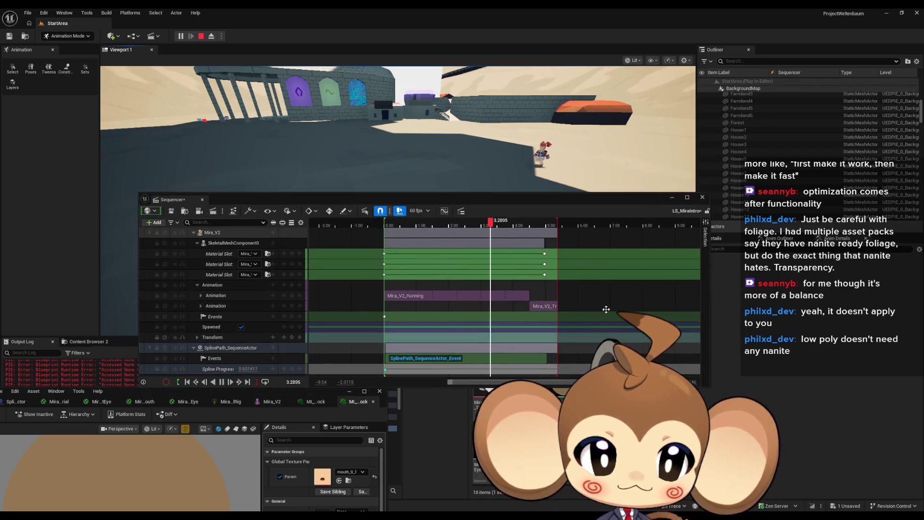
double_click(577, 201)
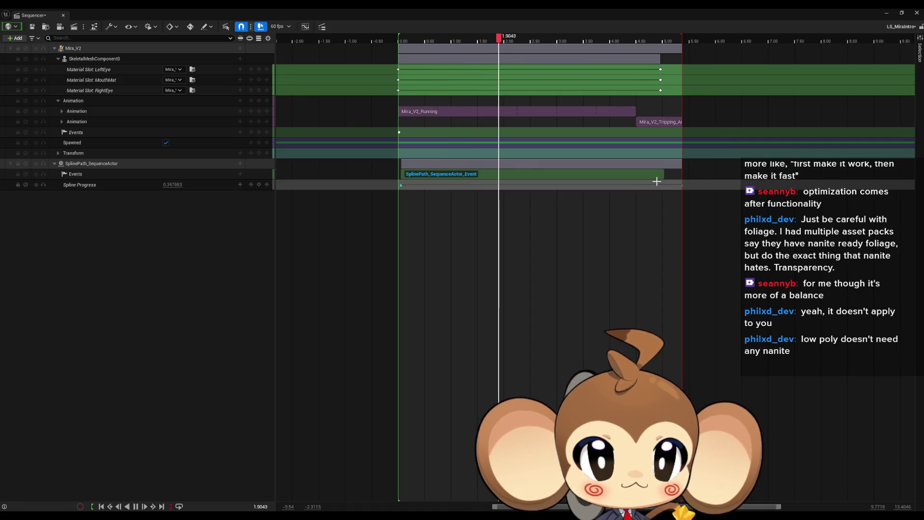
scroll(845, 169, up, 3)
scroll(699, 221, right, 2)
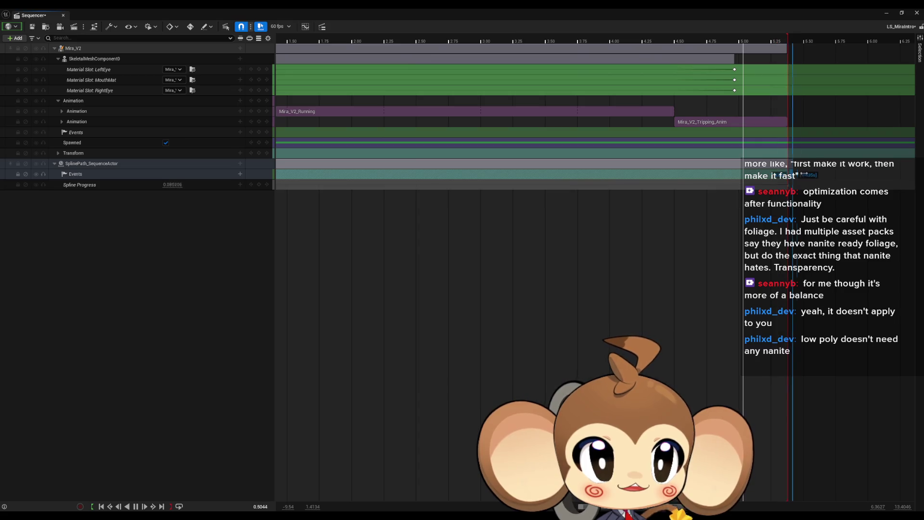
scroll(673, 249, down, 3)
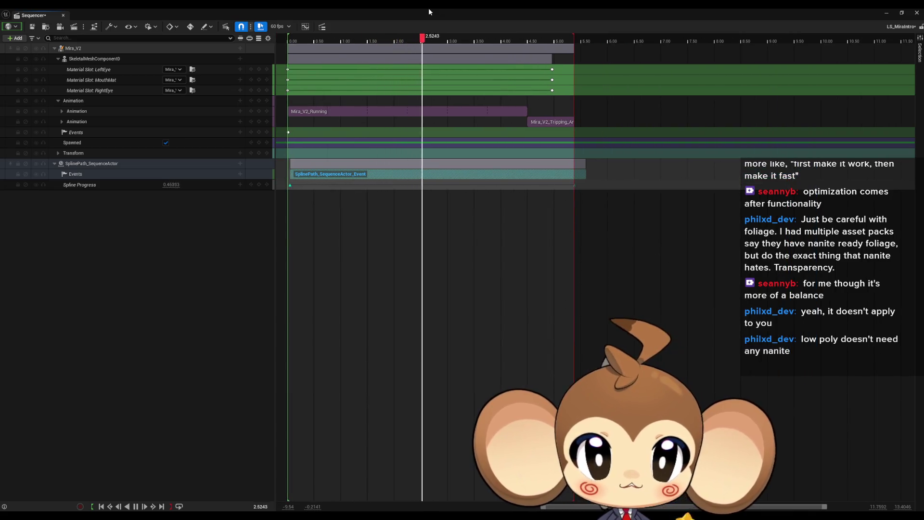
double_click(429, 8)
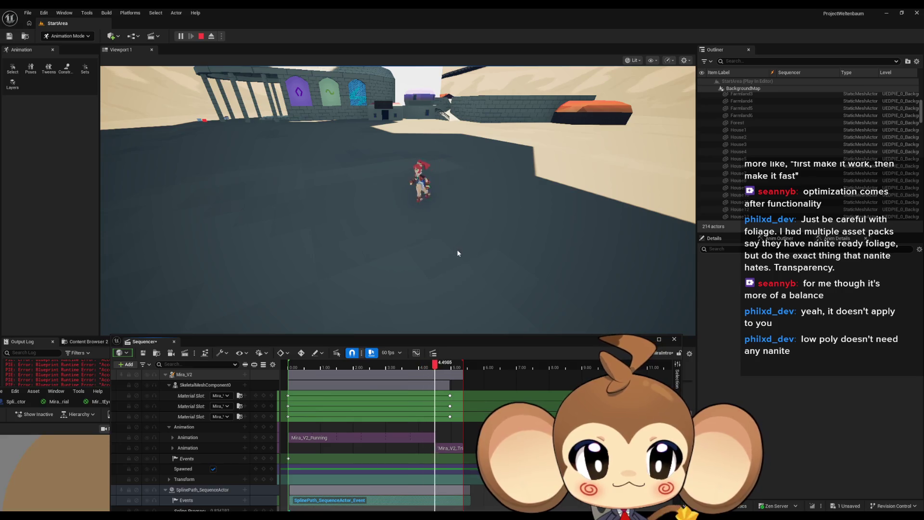
click(389, 233)
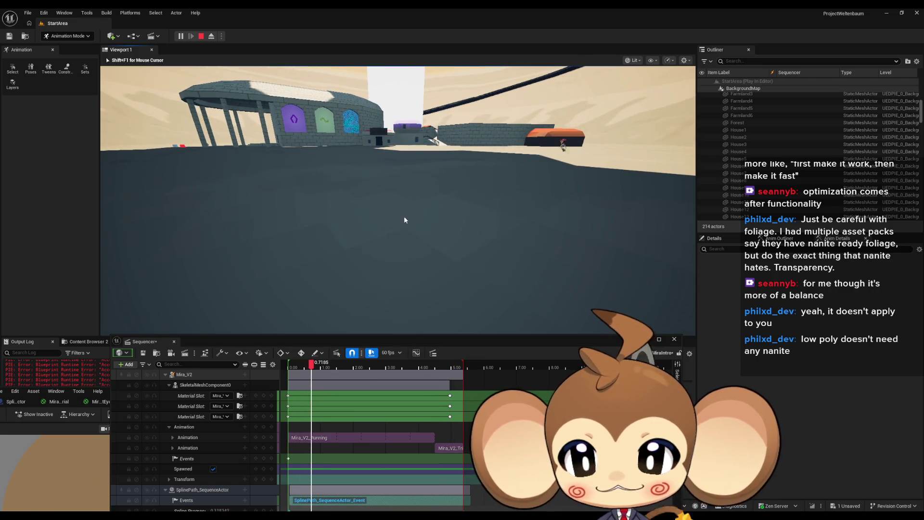
Restart the play session, pause the sequence at 1.50 and scrub to about 5.33 s
click(202, 37)
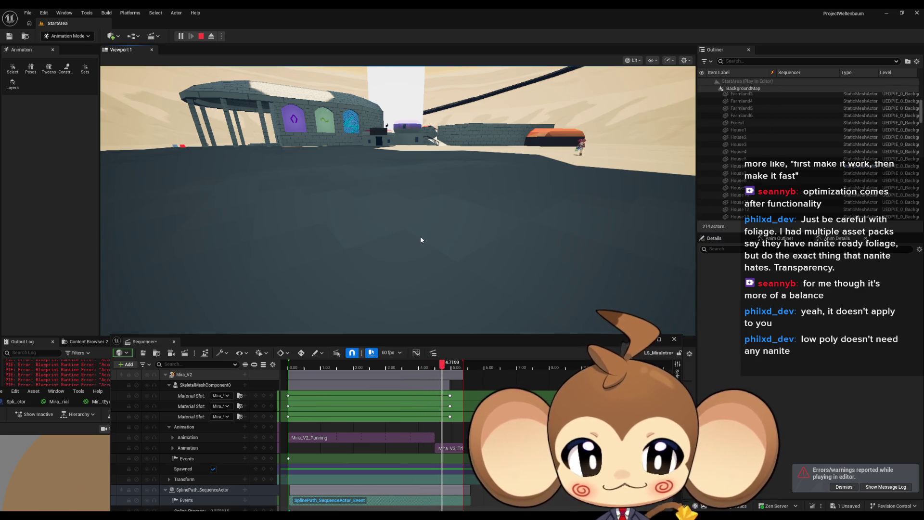
click(552, 277)
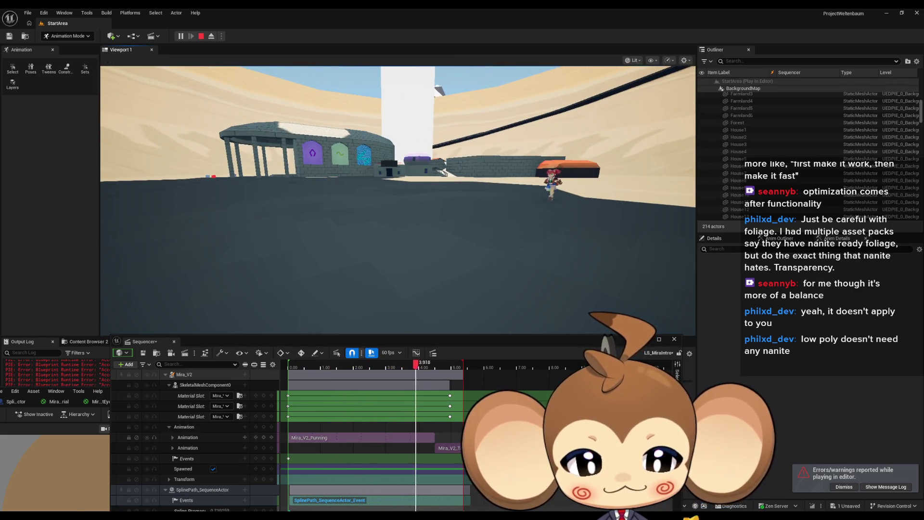
drag(478, 343, 478, 282)
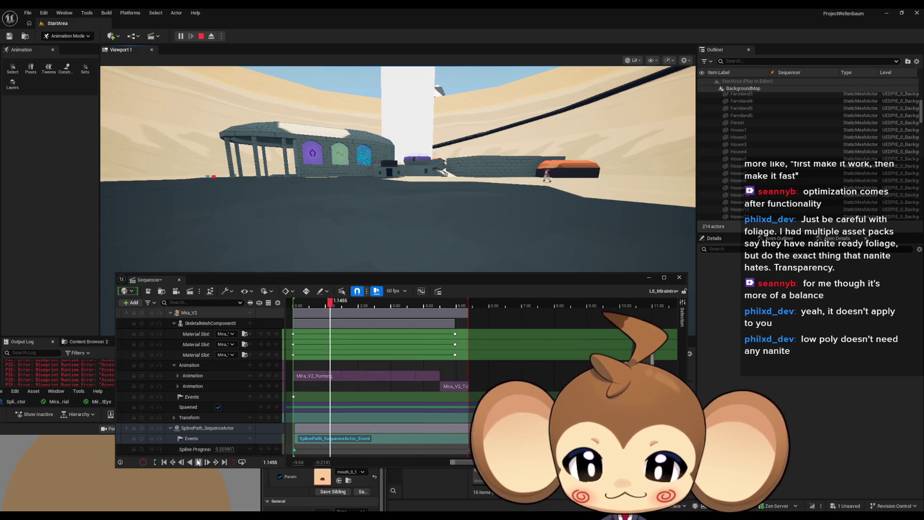
click(346, 303)
drag(346, 303, 467, 303)
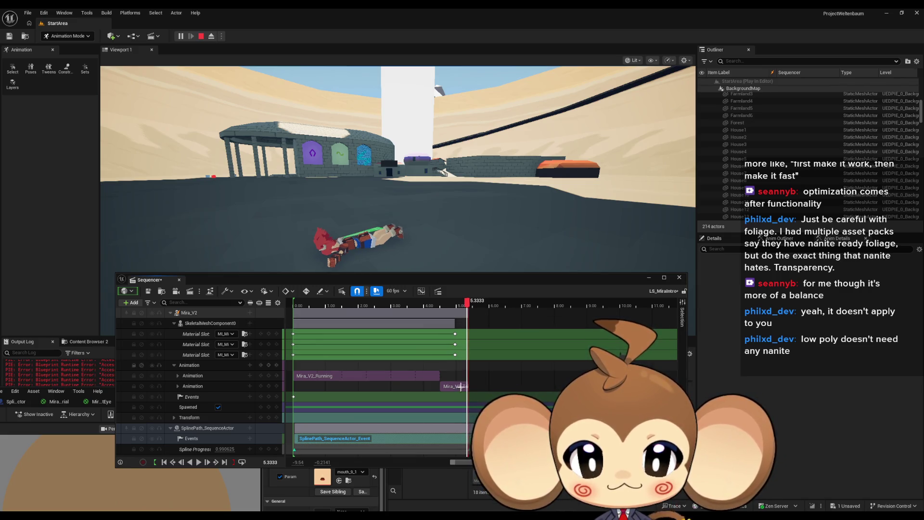
Key Spline Progress at 1 at 5.33 s, then replay the sequence from the start
scroll(376, 375, up, 3)
scroll(467, 304, up, 8)
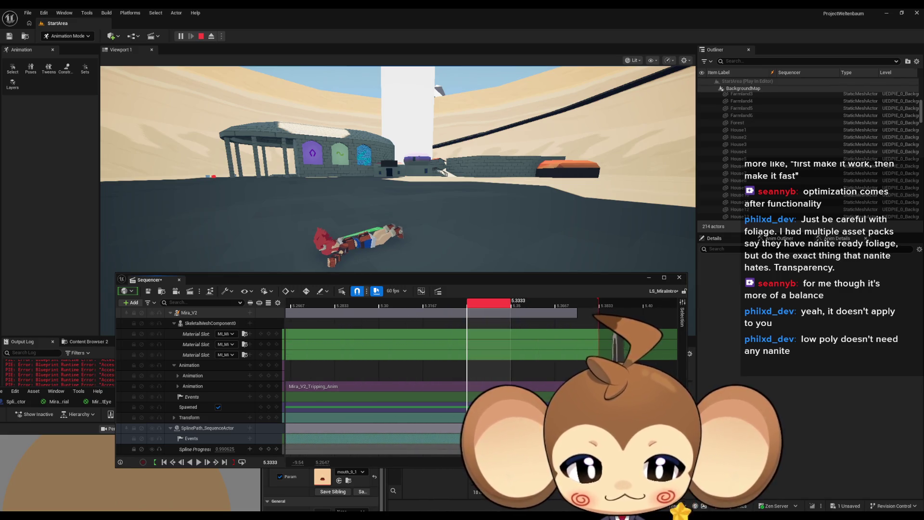
text(1)
key(Return)
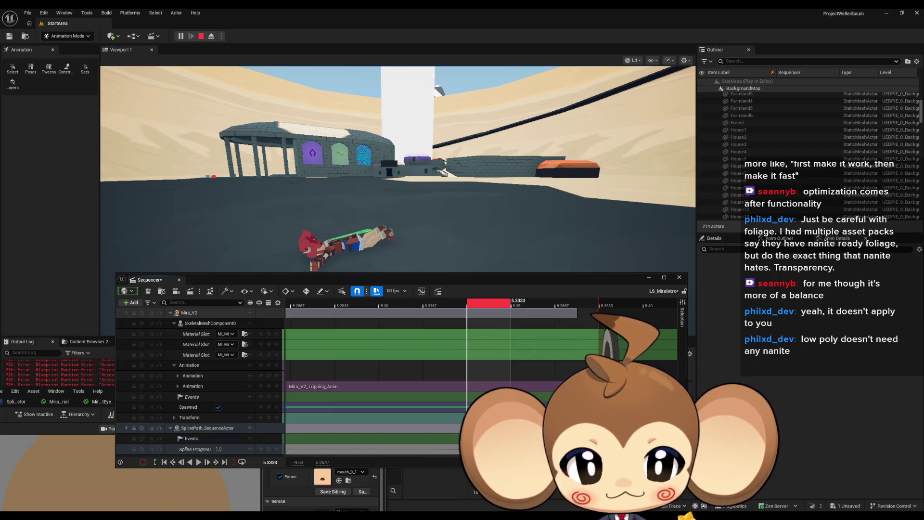
scroll(462, 395, down, 3)
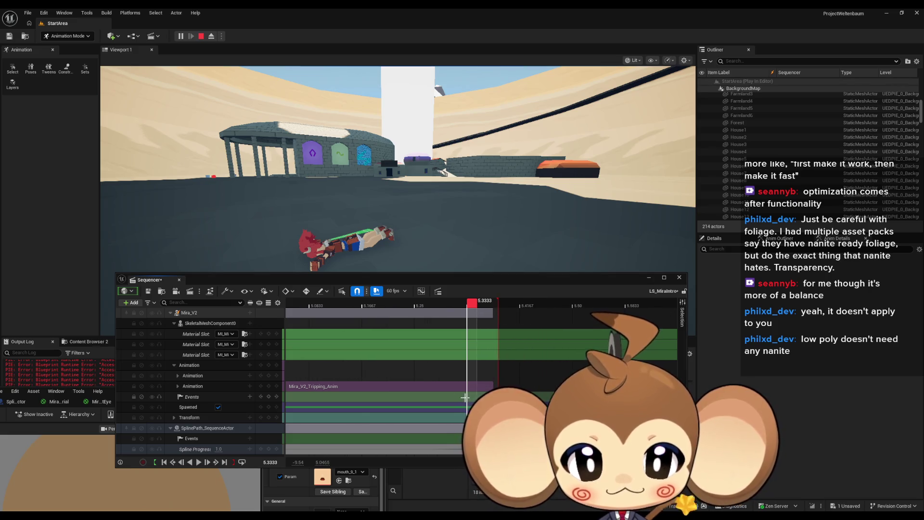
key(space)
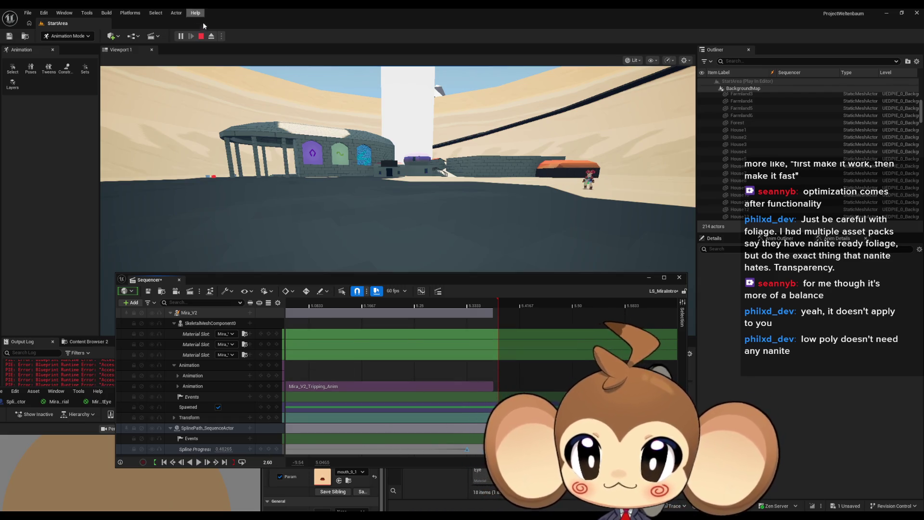
Restart the play session, play the sequence, and hold the playhead at 5.0667 s before the trip
click(201, 36)
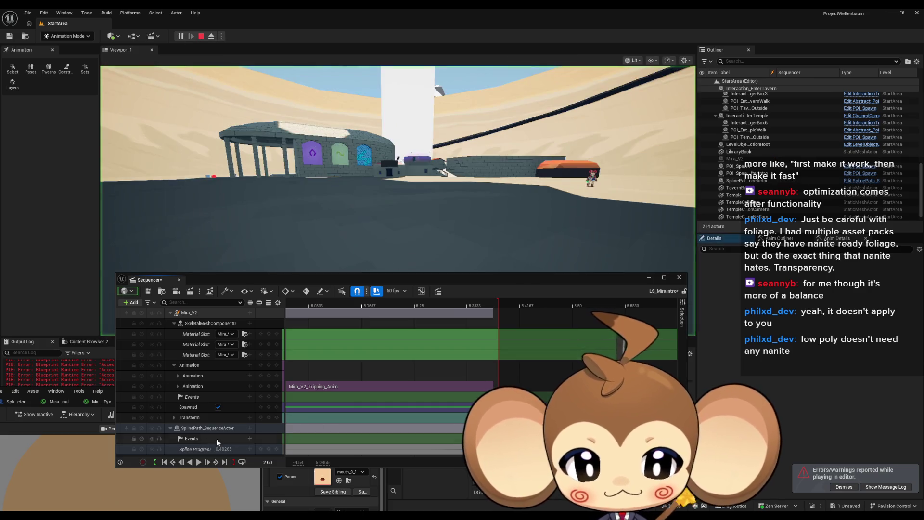
click(164, 462)
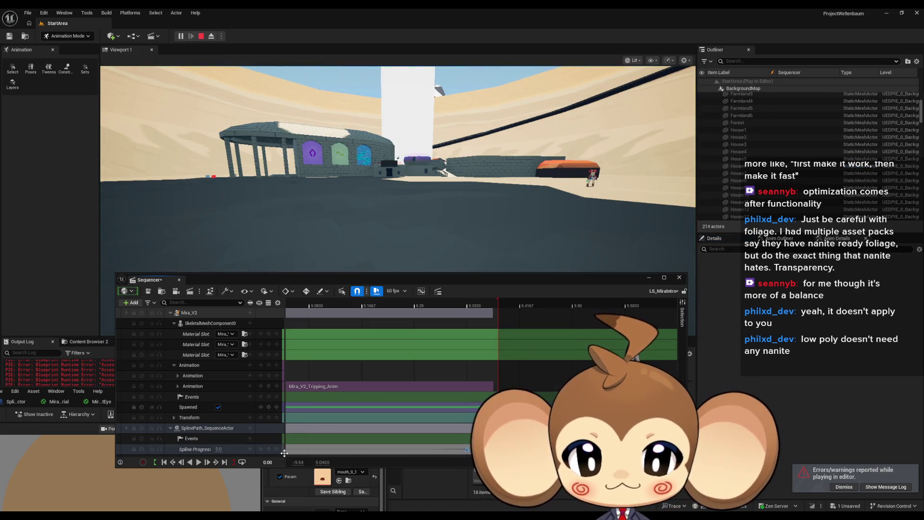
click(198, 463)
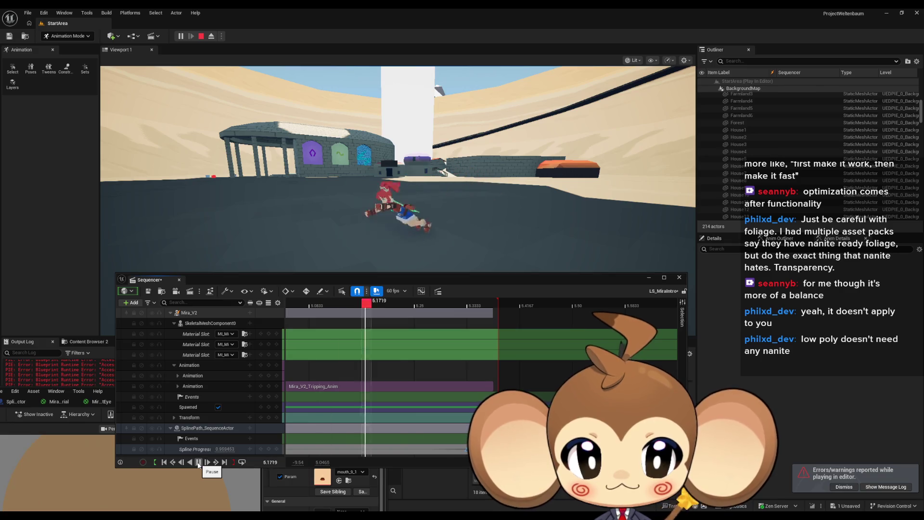
click(198, 463)
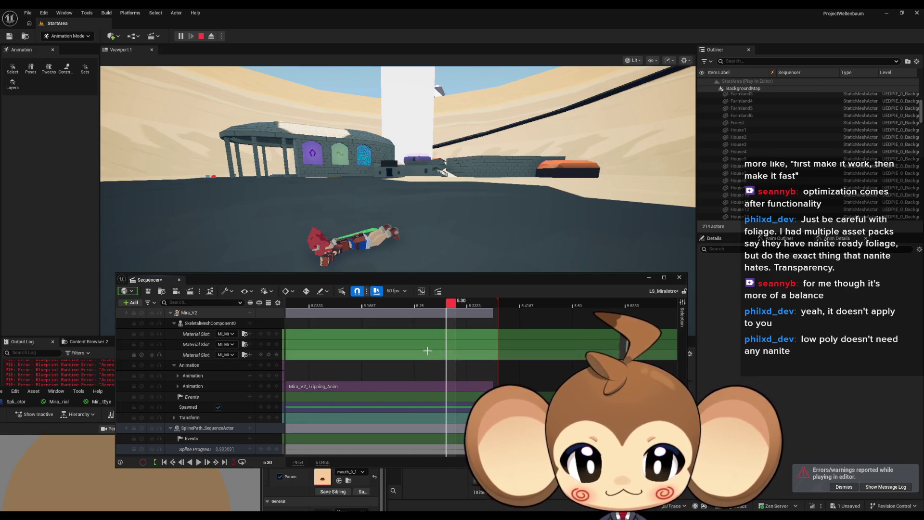
drag(452, 305, 244, 305)
mouse_move(304, 308)
mouse_down()
mouse_move(361, 308)
mouse_move(299, 311)
mouse_up()
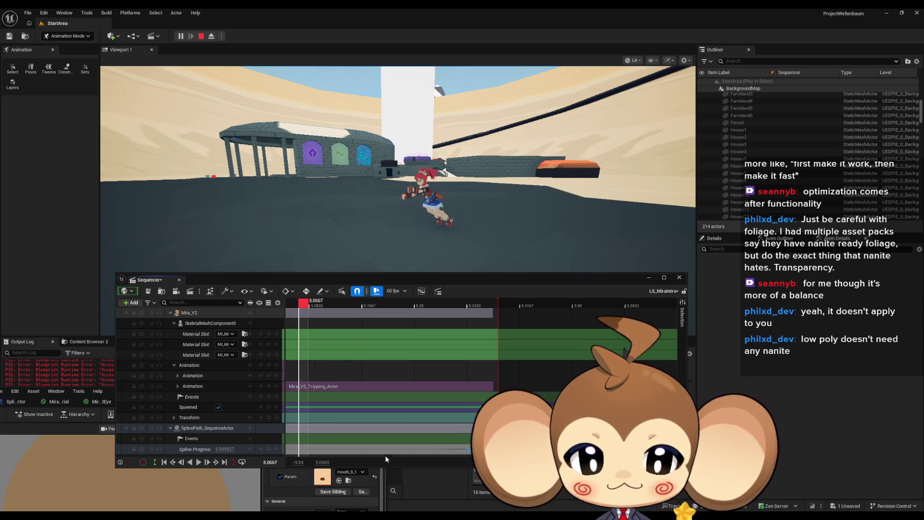
drag(374, 278, 398, 240)
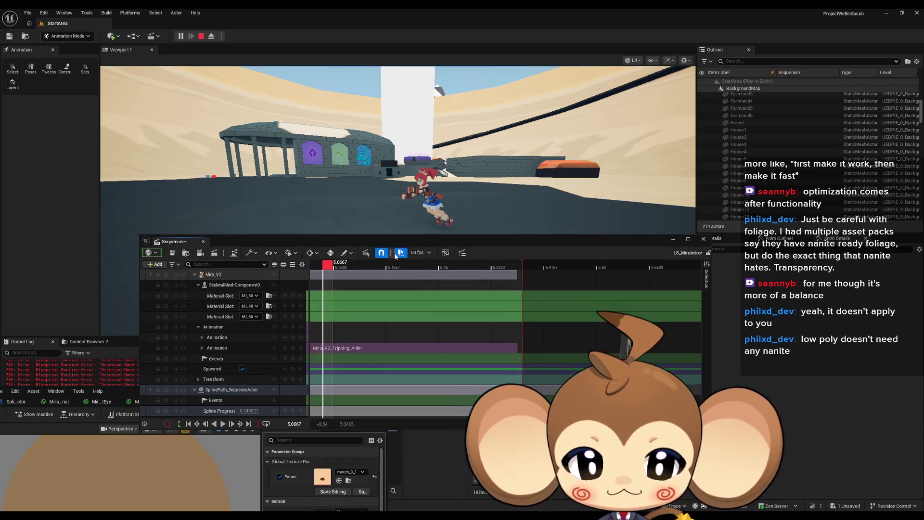
Replay the sequence and park the playhead at 4.95 s, just before the trip
scroll(346, 402, left, 3)
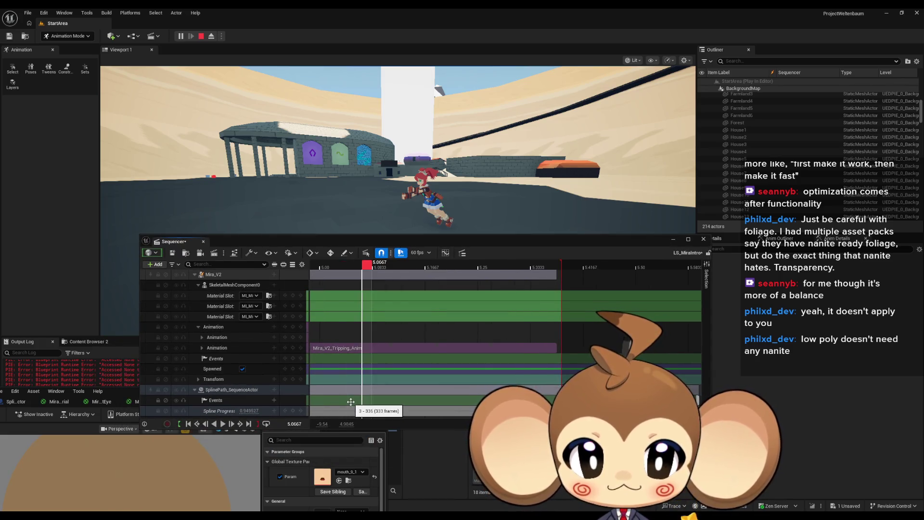
drag(409, 269, 282, 267)
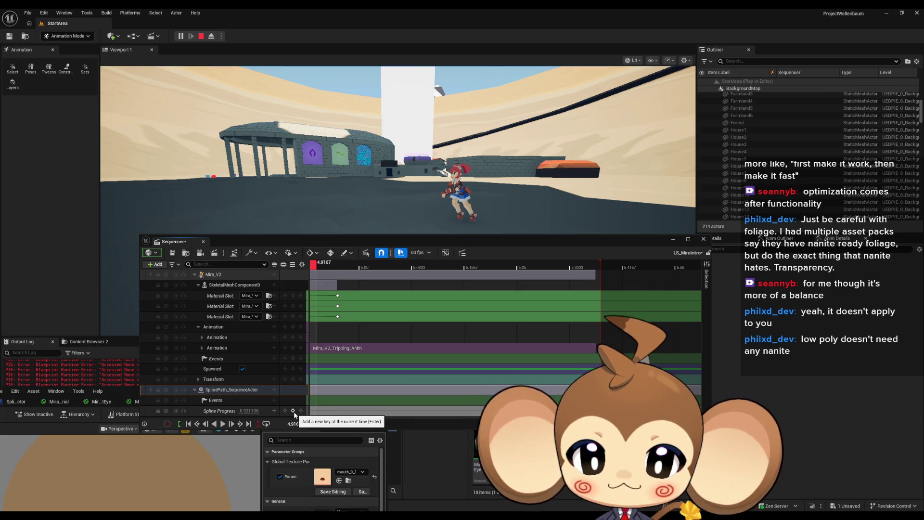
mouse_move(298, 399)
mouse_down()
mouse_move(380, 407)
mouse_move(345, 412)
mouse_up()
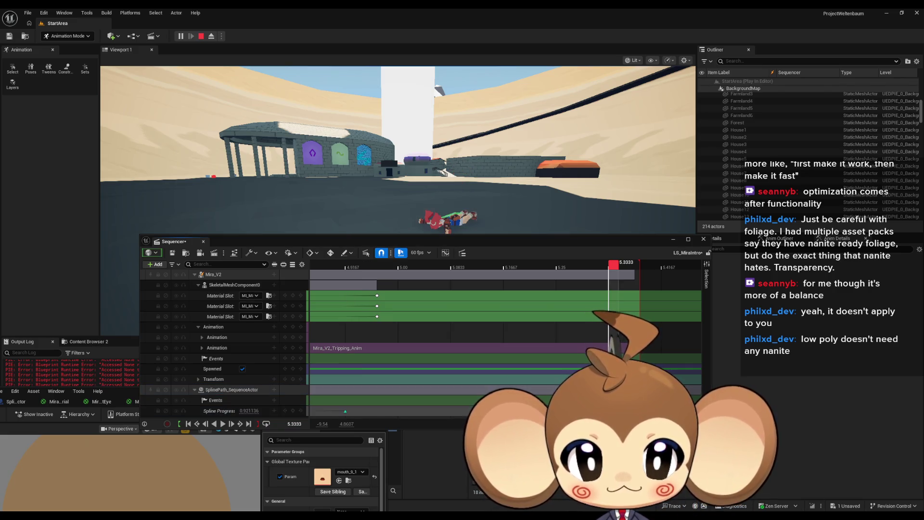
click(224, 424)
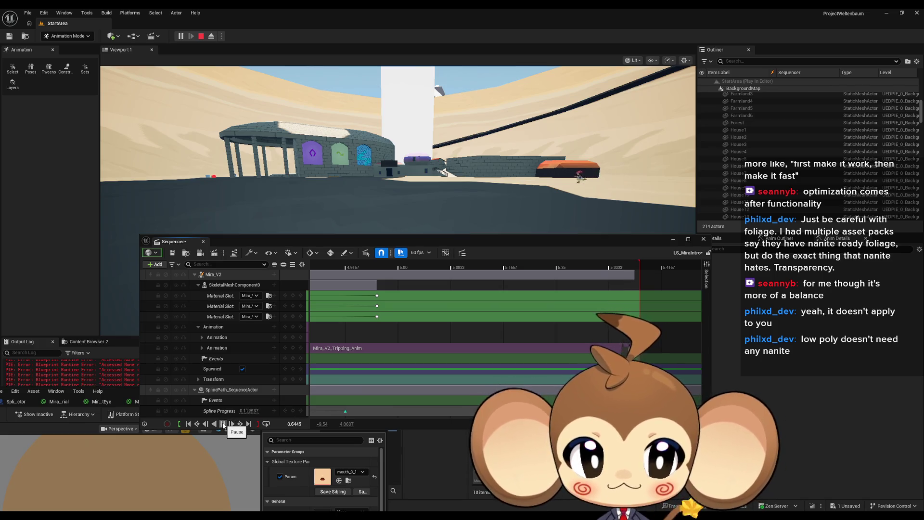
drag(361, 244, 352, 283)
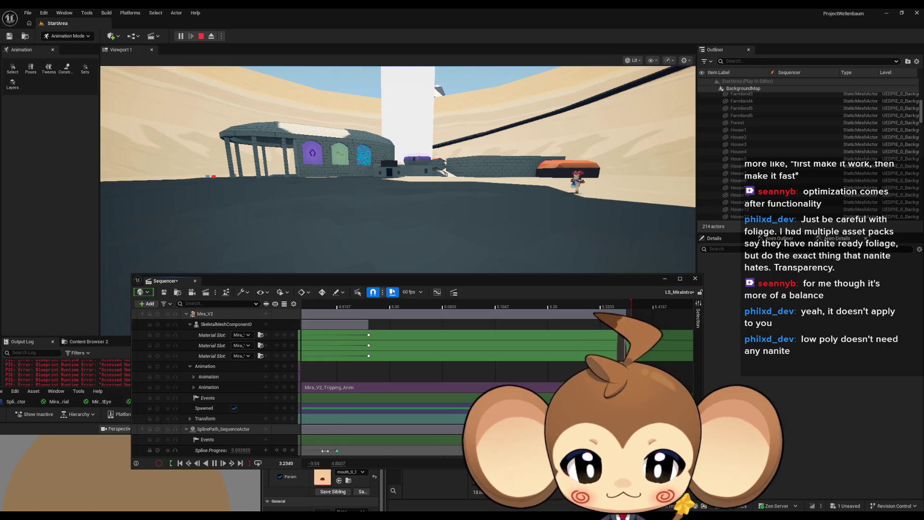
click(609, 302)
drag(610, 301, 363, 302)
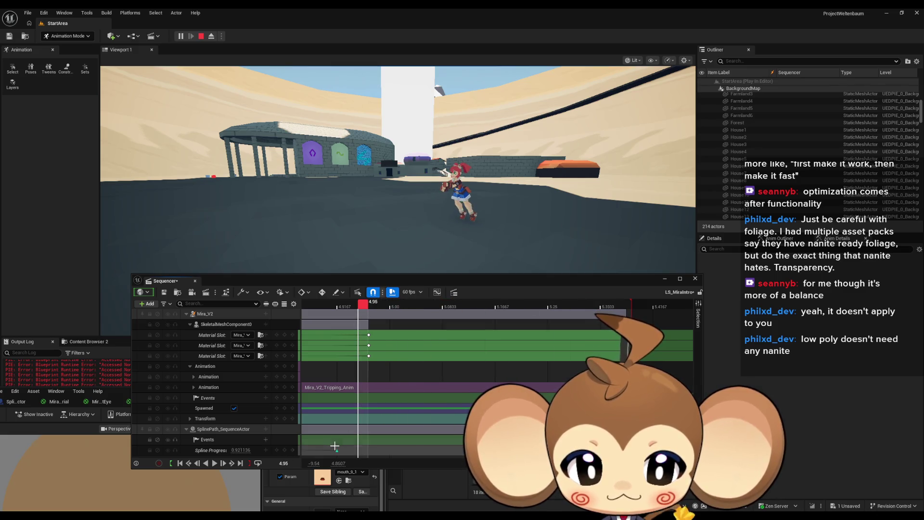
Add a Spline Progress key at 4.95 s with a value of about 0.99775
click(284, 450)
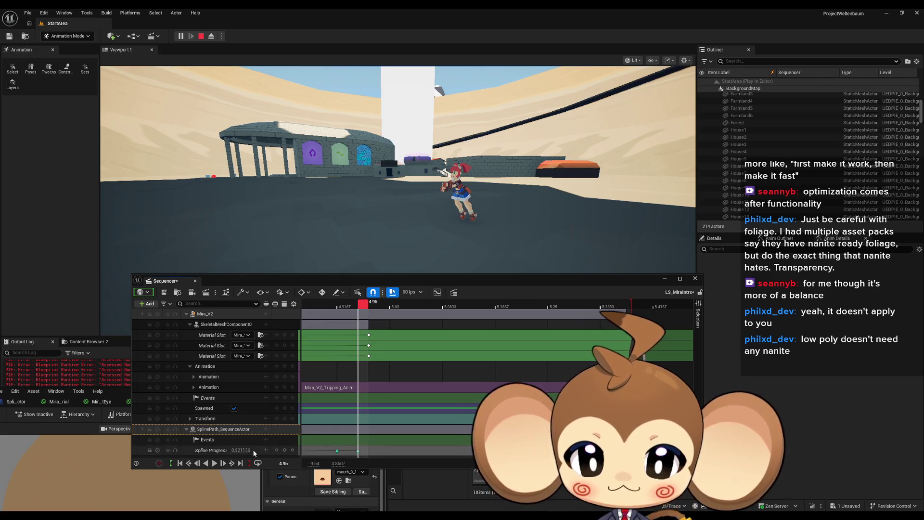
mouse_move(239, 450)
mouse_down()
mouse_move(260, 450)
mouse_move(240, 450)
mouse_up()
key(Return)
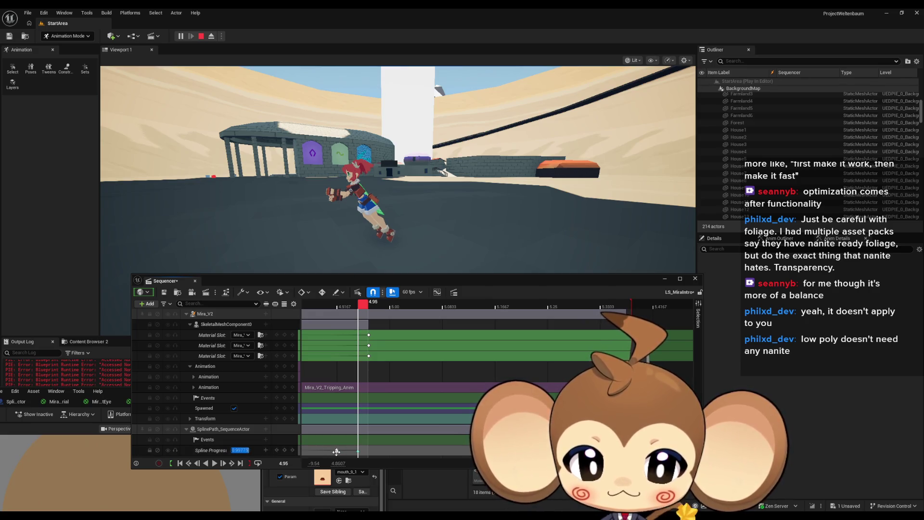
click(337, 452)
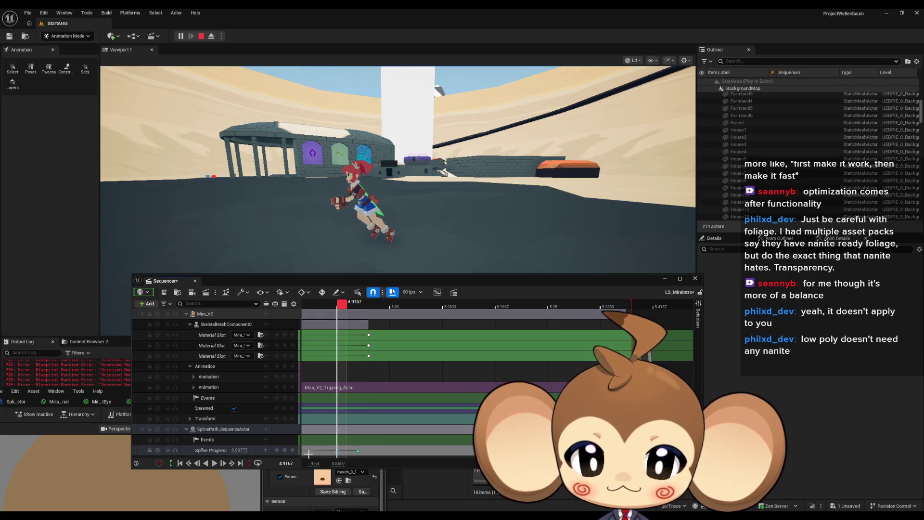
click(358, 450)
key(Return)
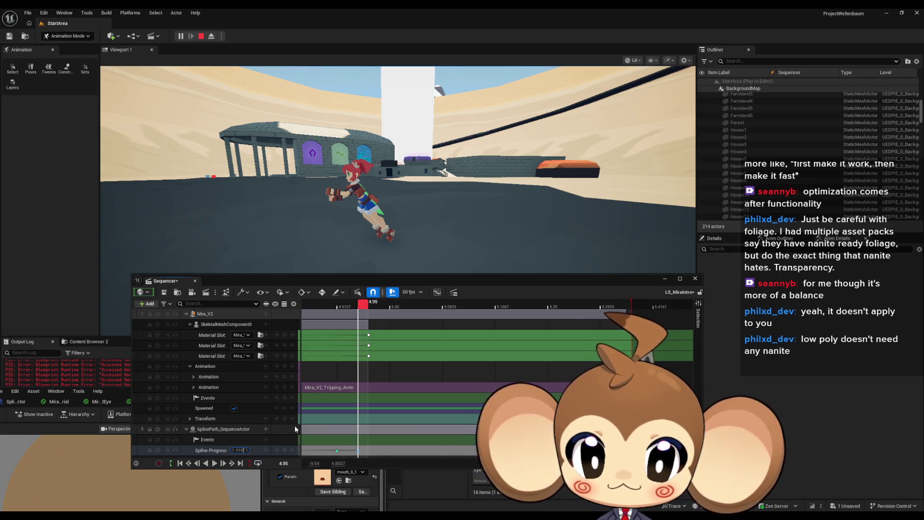
key(ctrl+a)
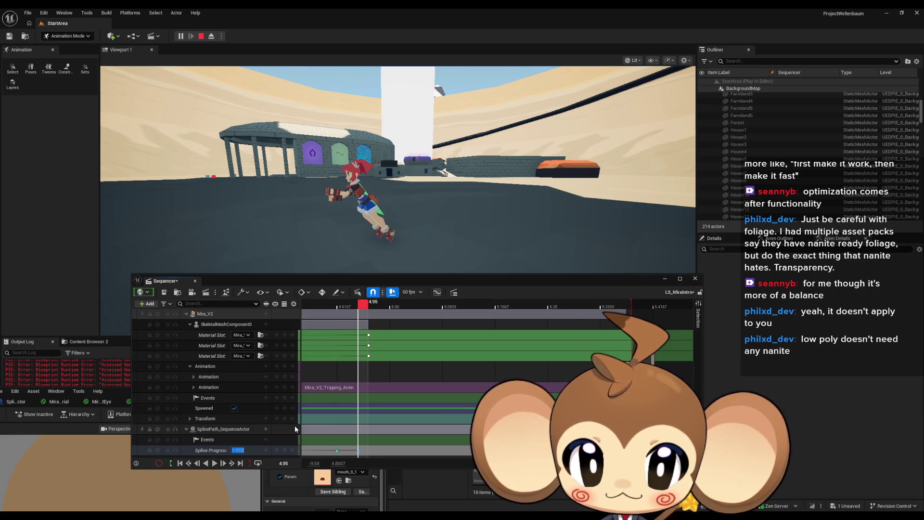
Key Spline Progress at 1 around 4.9333 s and scrub through the fall to 5.20 to check it
click(294, 428)
click(352, 303)
drag(352, 304, 365, 306)
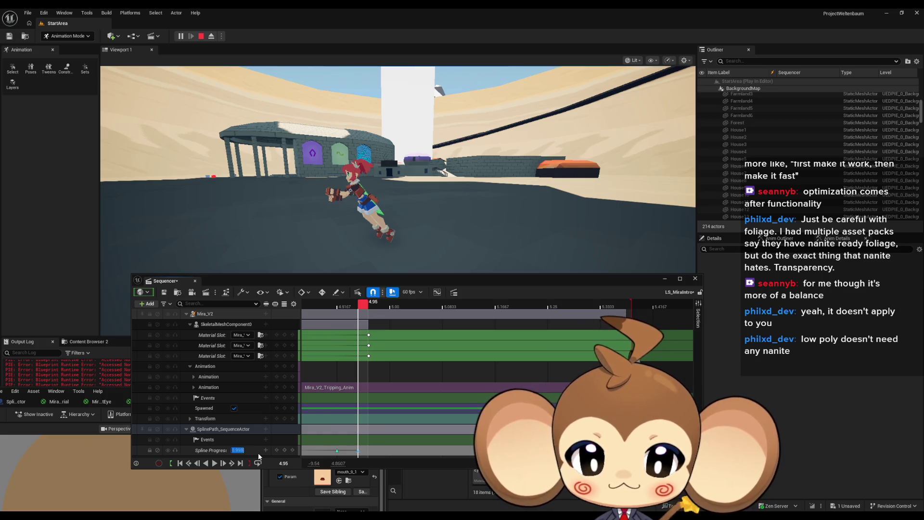
text(1)
key(Return)
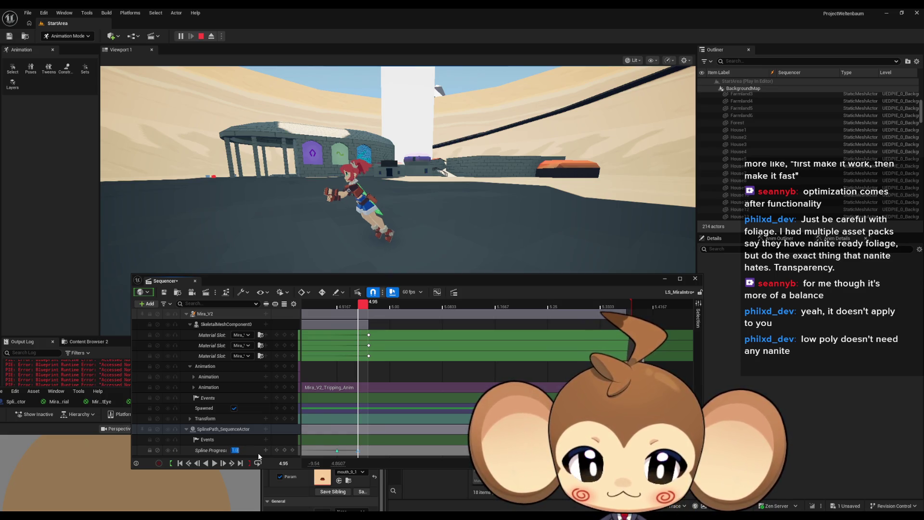
mouse_move(364, 305)
mouse_down()
mouse_move(296, 306)
mouse_move(453, 308)
mouse_move(363, 315)
mouse_up()
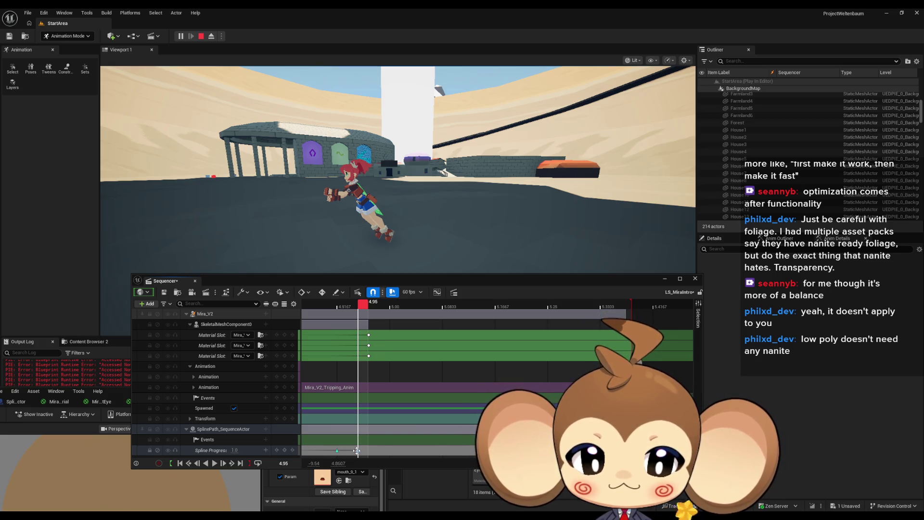
drag(362, 450, 532, 361)
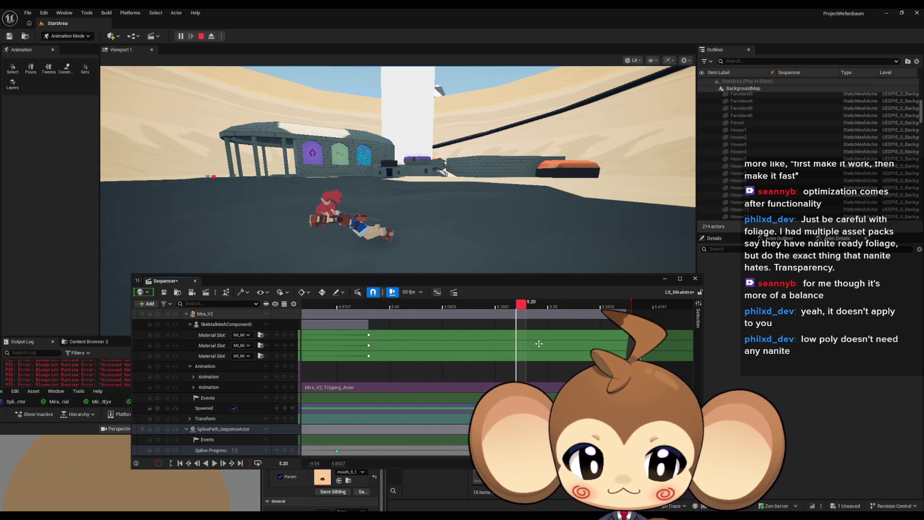
mouse_move(515, 306)
mouse_down()
mouse_move(317, 313)
mouse_move(349, 316)
mouse_move(341, 315)
mouse_up()
Lower the Spline Progress key at 4.9167 s to about 0.945, then end the play session
scroll(395, 369, down, 1)
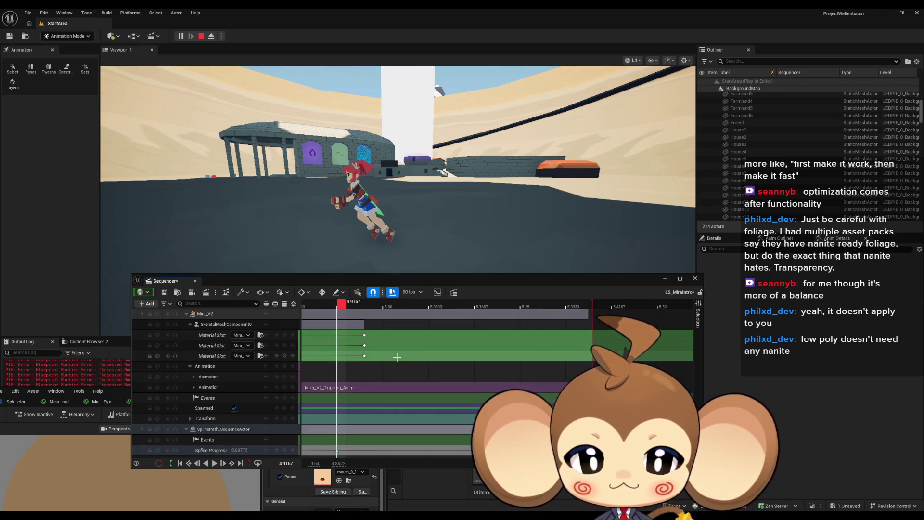
drag(341, 280, 427, 222)
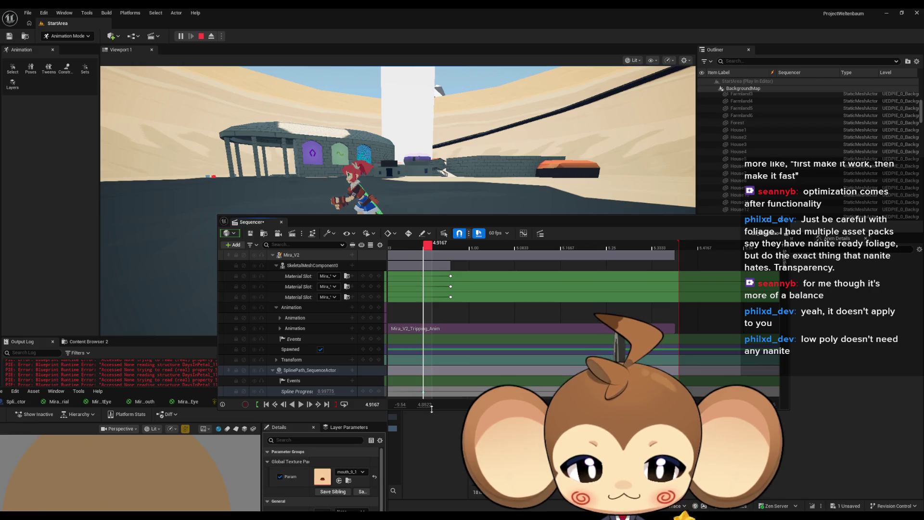
drag(432, 408, 431, 466)
mouse_move(538, 251)
mouse_down()
mouse_move(412, 248)
mouse_move(573, 251)
mouse_move(579, 266)
mouse_move(514, 267)
mouse_move(606, 268)
mouse_move(514, 266)
mouse_up()
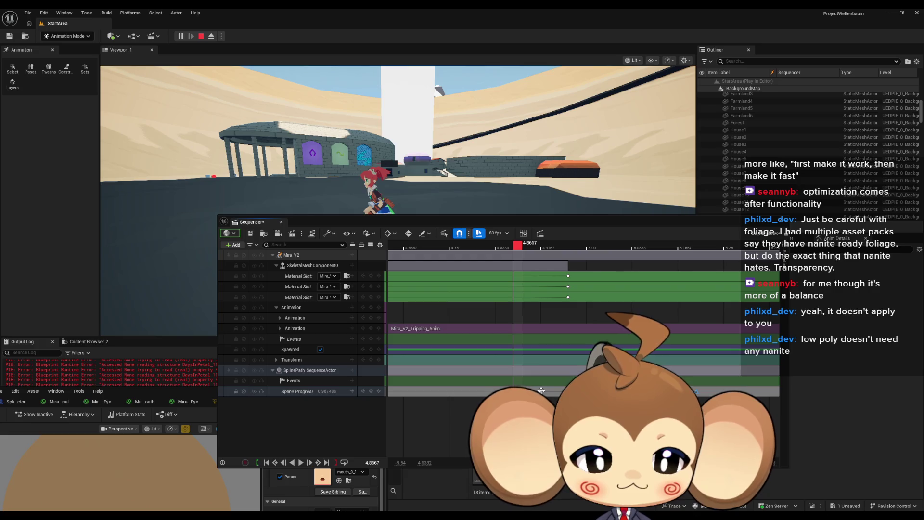
key(period)
key(period)
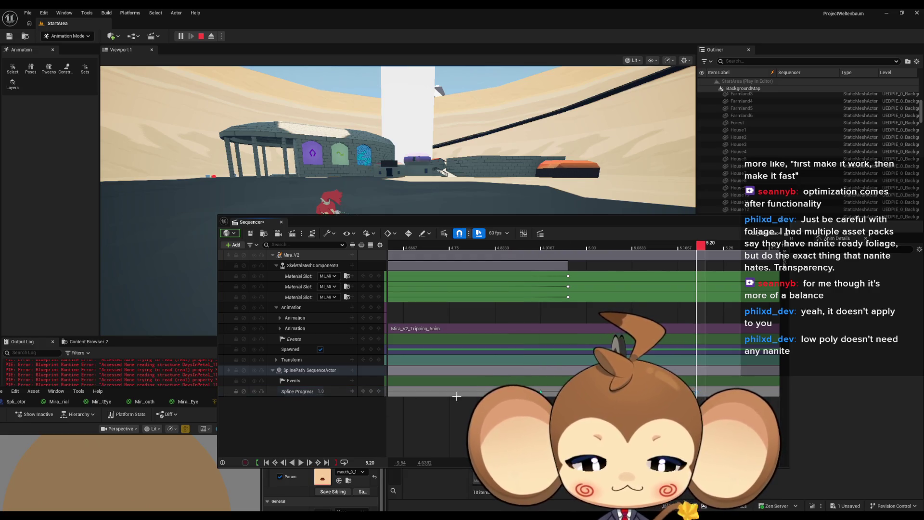
key(comma)
drag(696, 391, 775, 391)
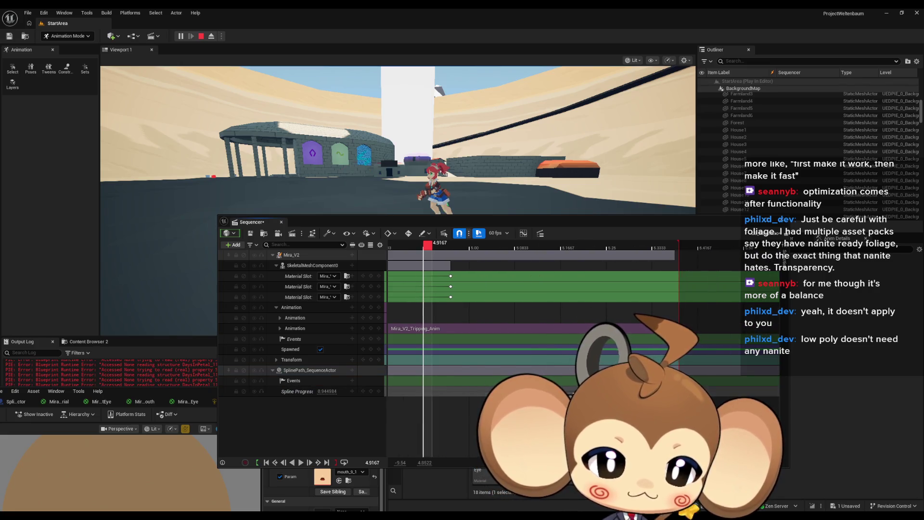
key(period)
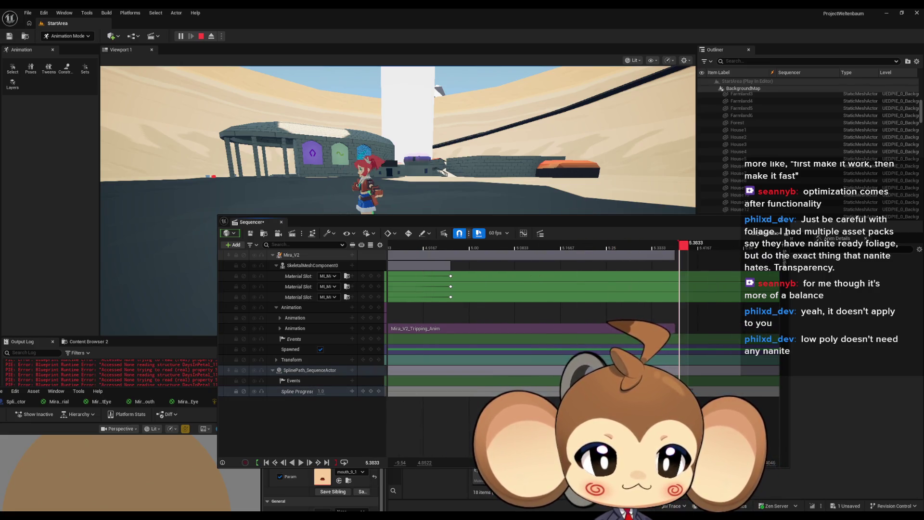
drag(251, 222, 195, 290)
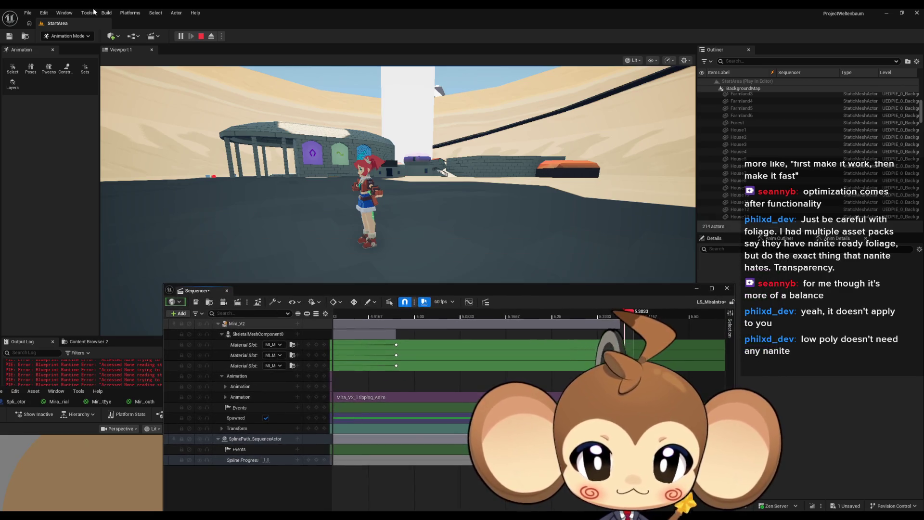
click(201, 36)
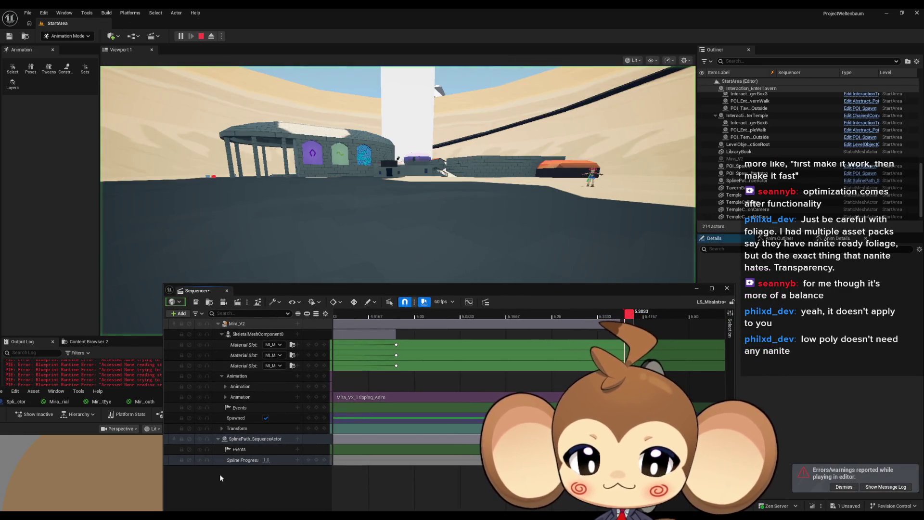
Play the sequence, pause and scrub around the trip from 4.90 to 5.3833 s, then replay and stop
mouse_move(248, 285)
mouse_down()
mouse_move(244, 267)
mouse_move(247, 317)
mouse_move(248, 300)
mouse_up()
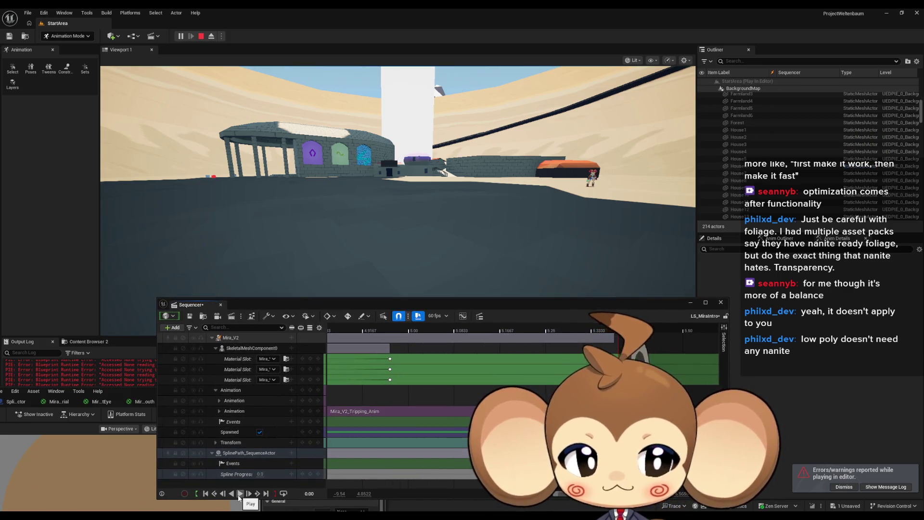
click(240, 496)
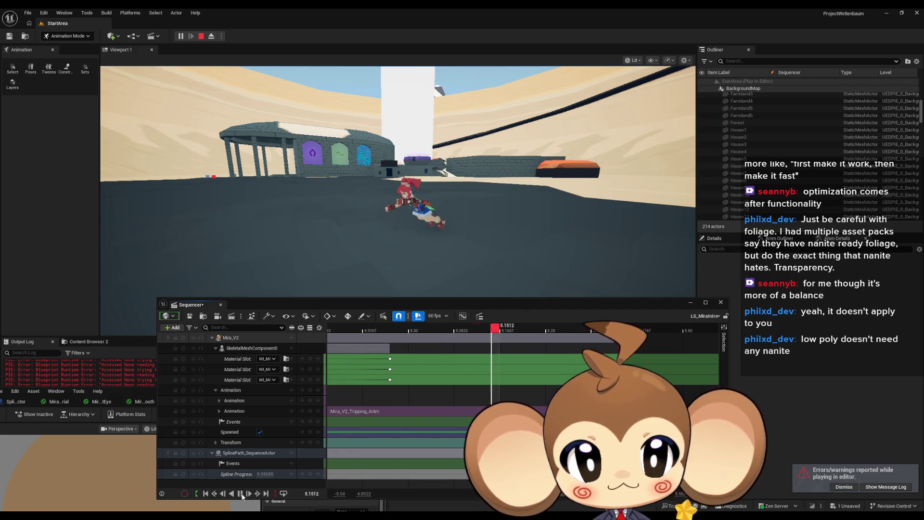
click(240, 494)
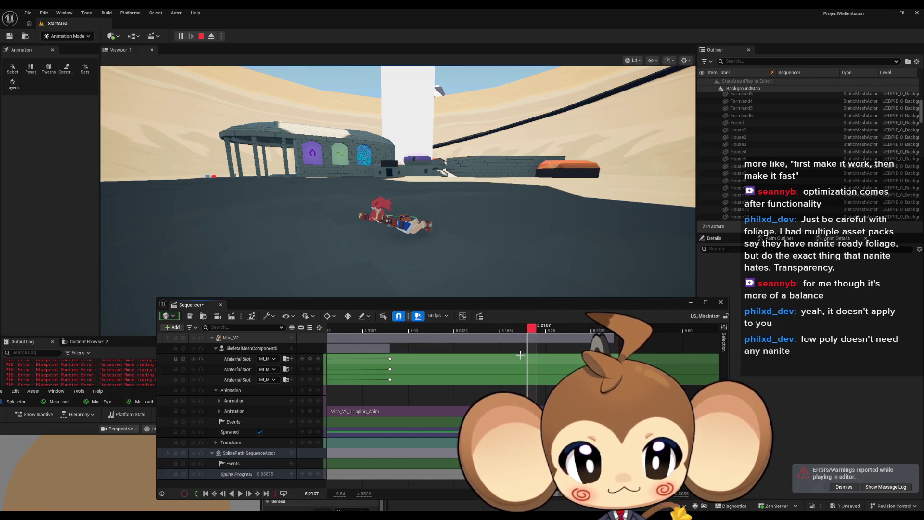
mouse_move(510, 328)
mouse_down()
mouse_move(353, 328)
mouse_move(587, 331)
mouse_up()
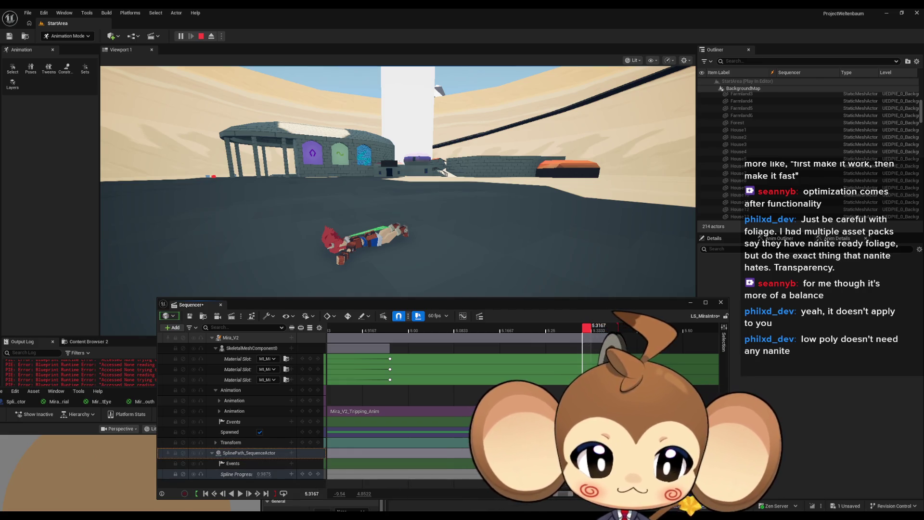
key(Right)
key(Right)
key(Right)
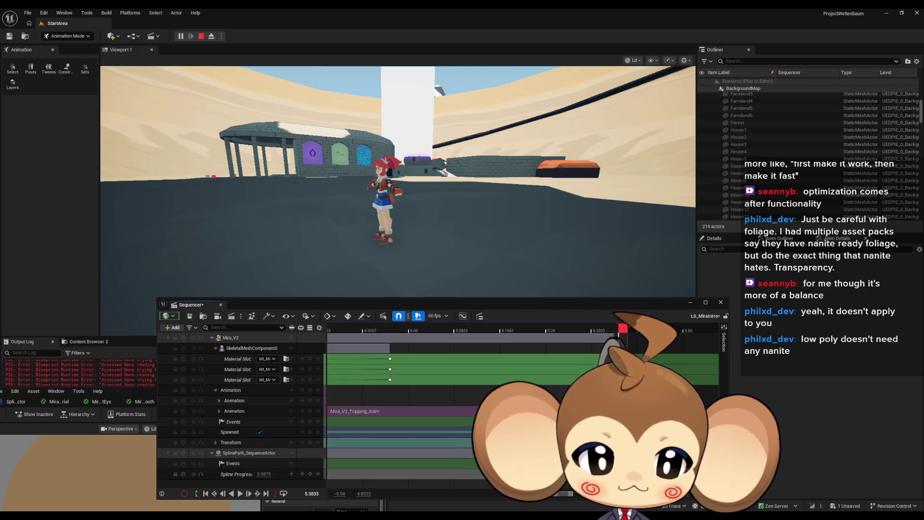
click(239, 494)
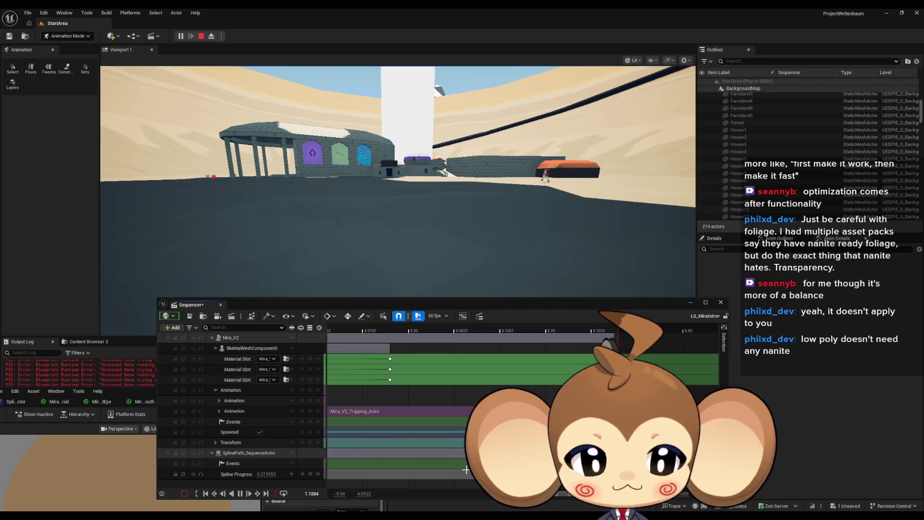
key(space)
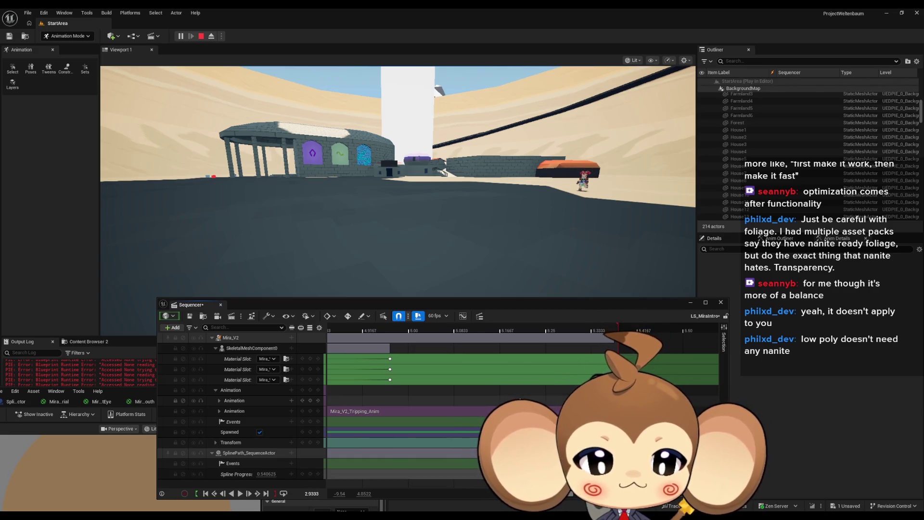
scroll(484, 360, down, 10)
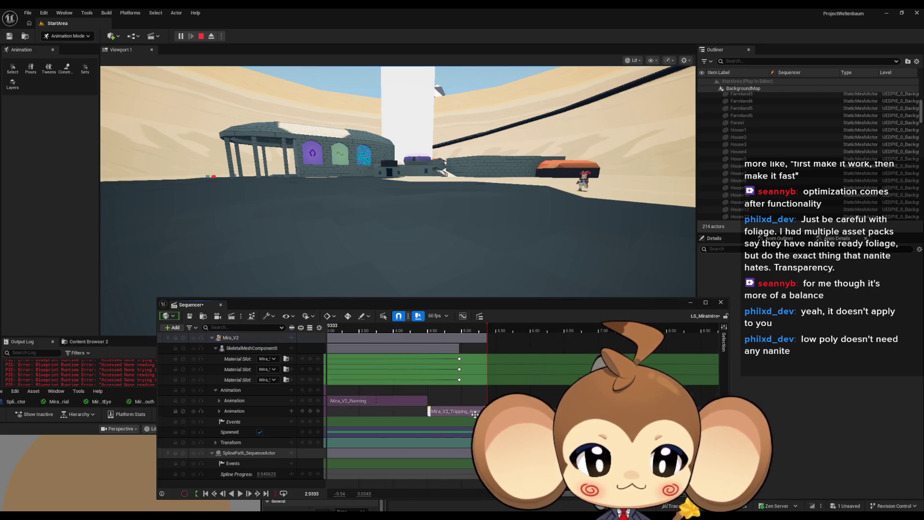
Change the Mira_V2_Tripping section's When Finished property from Project Default to Keep State
right_click(475, 414)
mouse_move(503, 217)
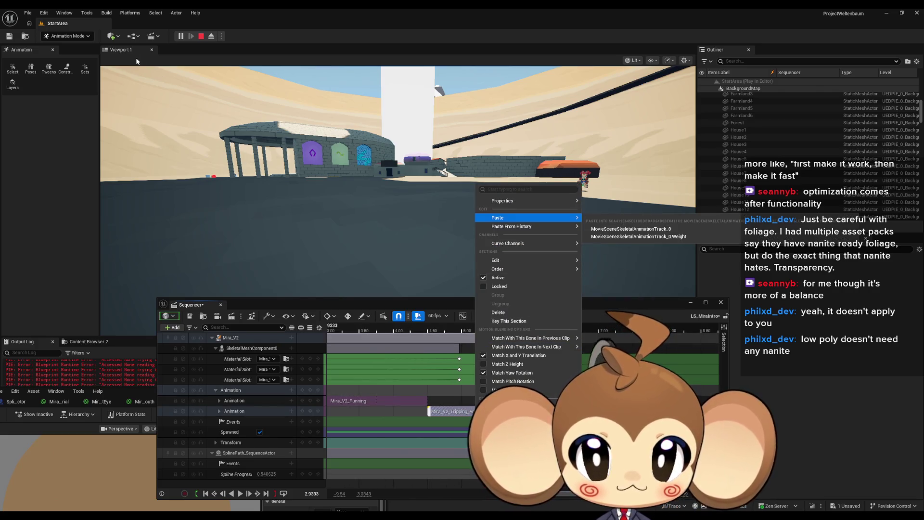
click(202, 38)
right_click(453, 411)
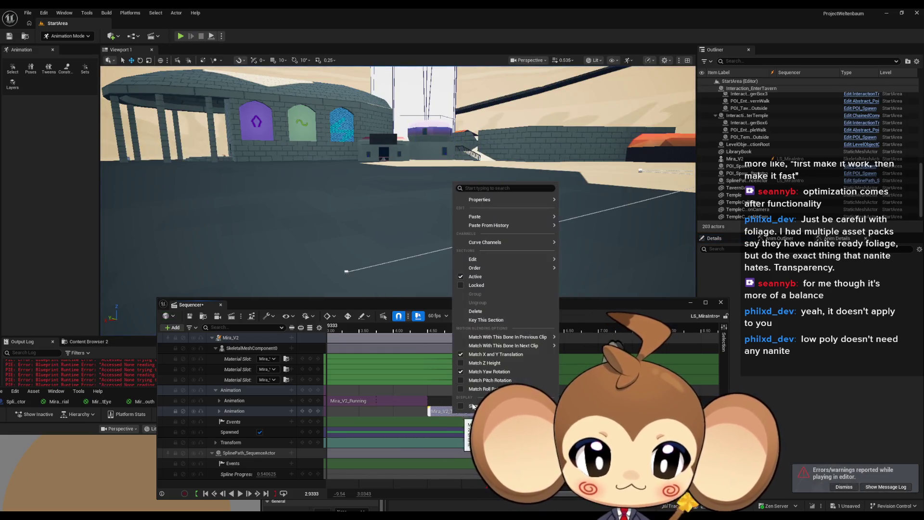
mouse_move(487, 244)
mouse_move(493, 201)
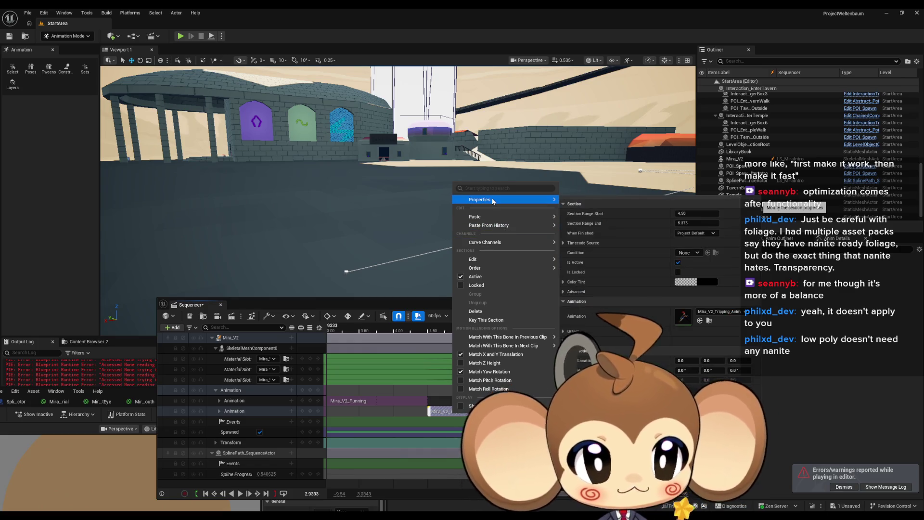
click(696, 233)
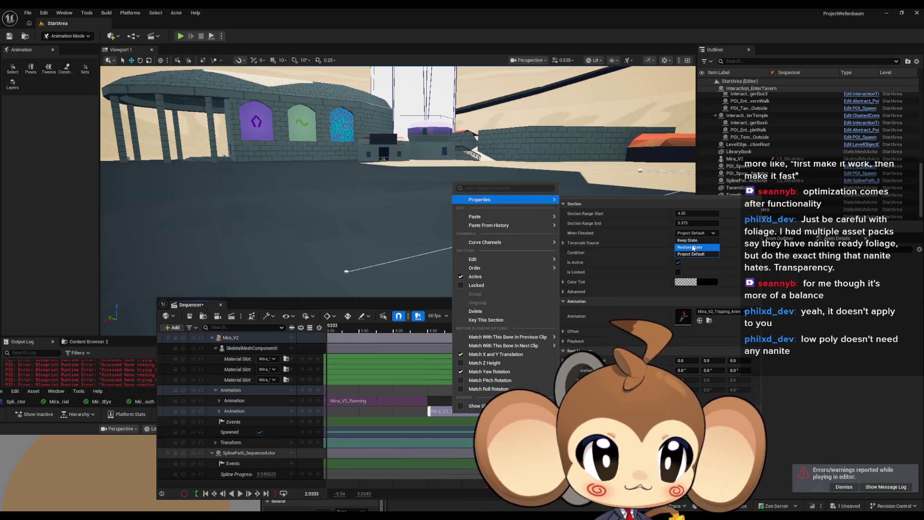
click(692, 241)
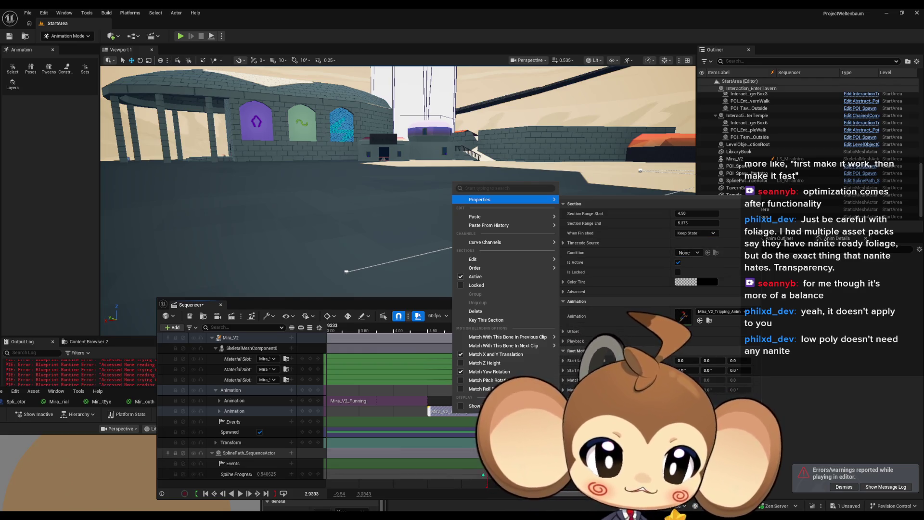
click(376, 303)
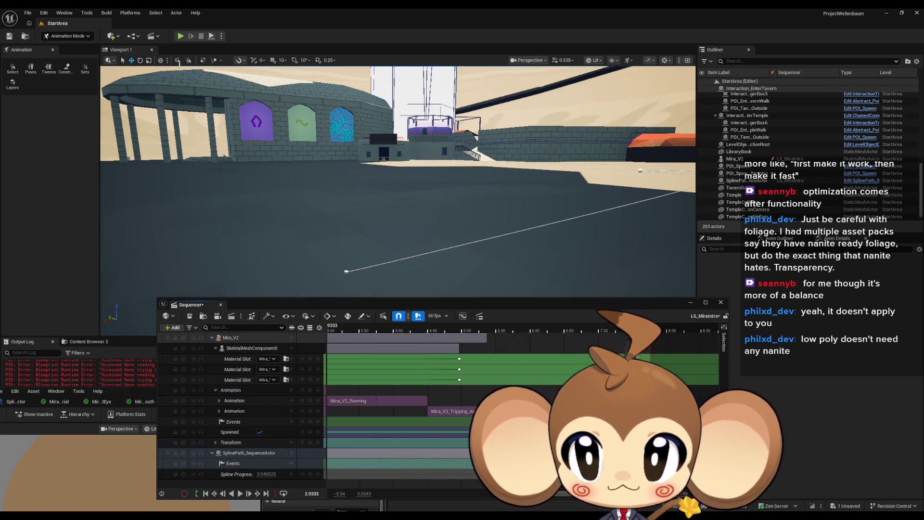
click(181, 35)
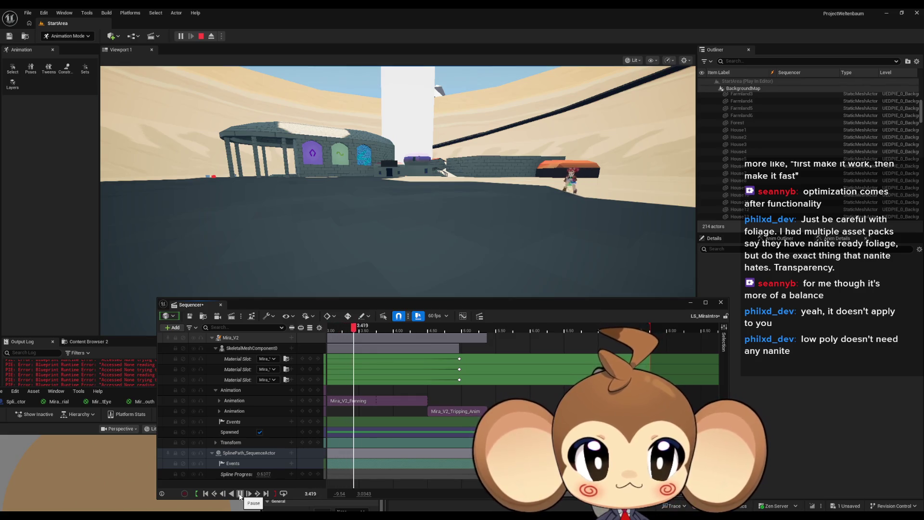
Key Spline Progress at 1.0 at about 5.7667 s, check the fallen pose, and replay from the start
key(space)
drag(454, 330, 514, 332)
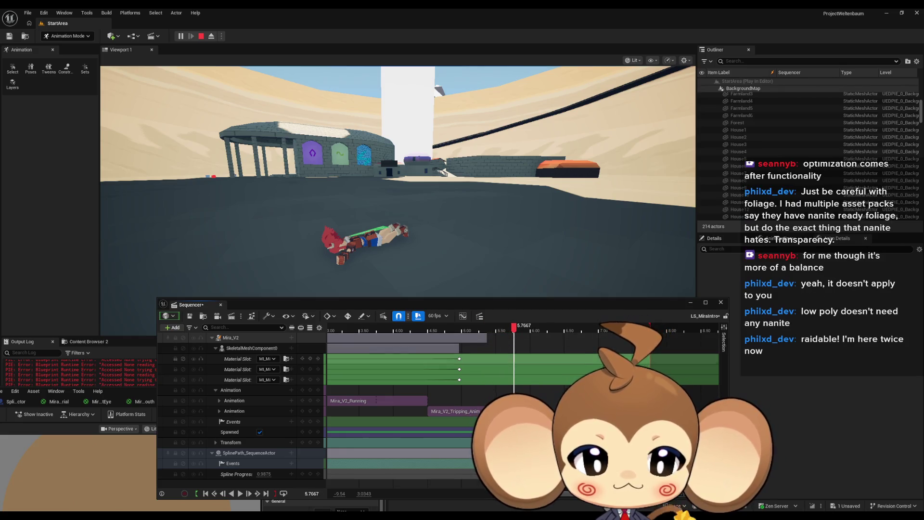
click(310, 475)
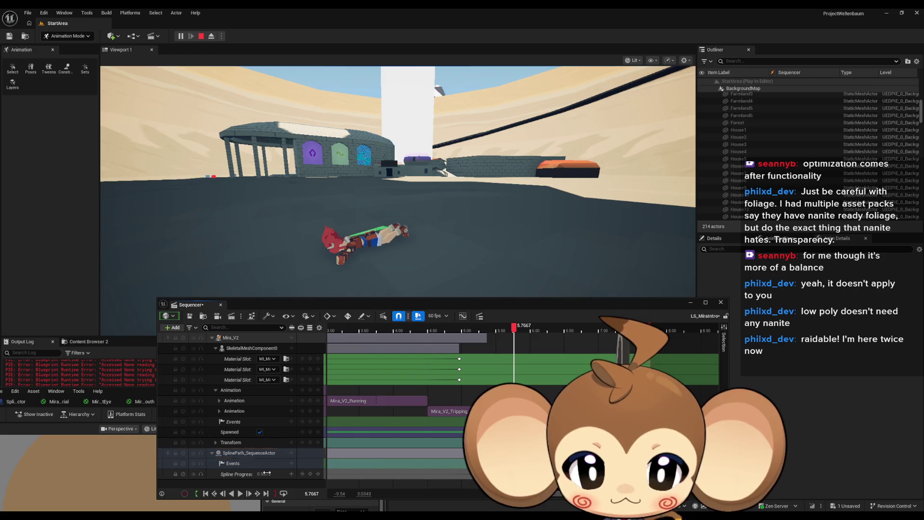
key(Return)
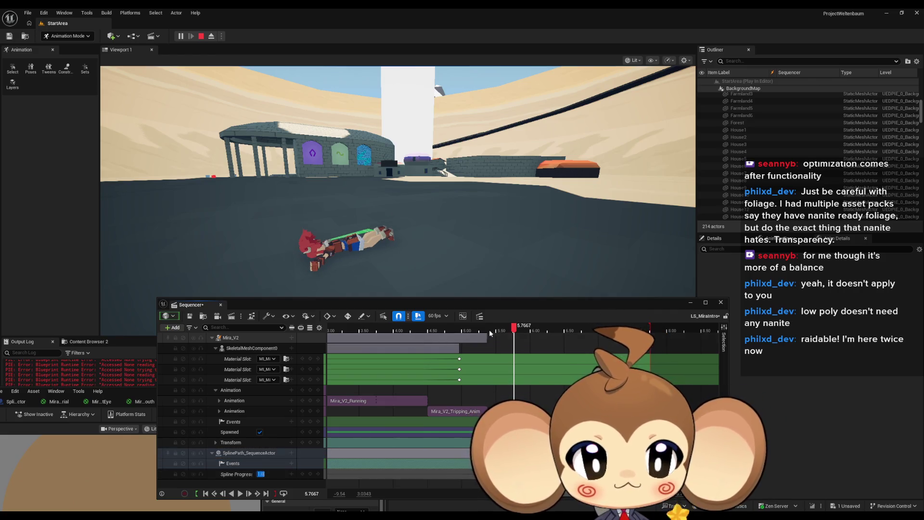
mouse_move(509, 329)
mouse_down()
mouse_move(417, 325)
mouse_move(524, 326)
mouse_up()
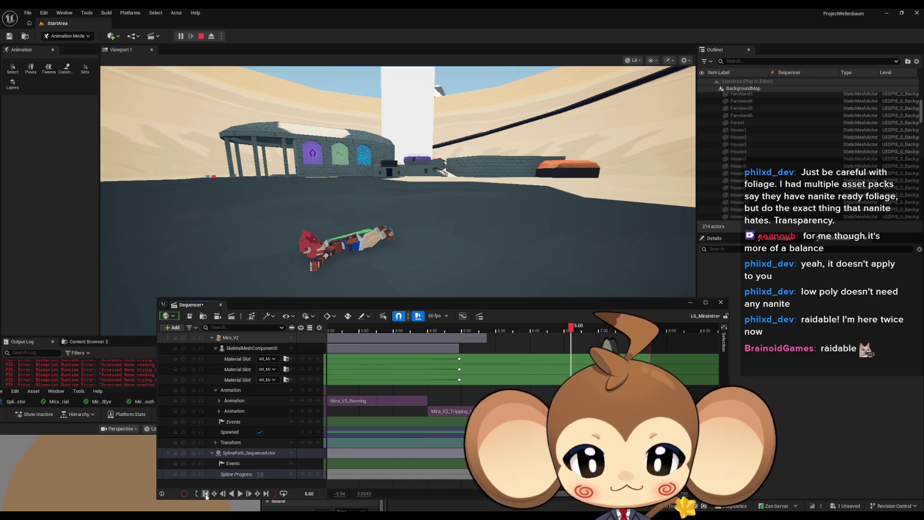
click(206, 495)
click(239, 494)
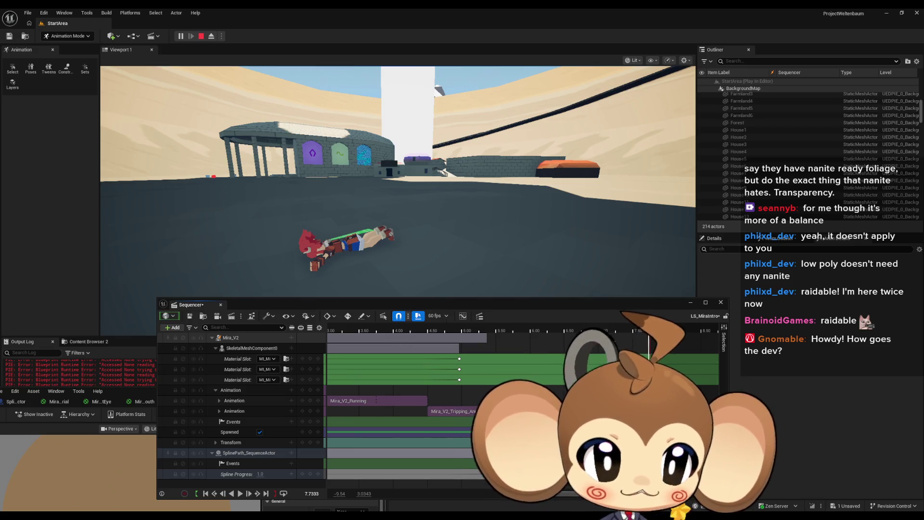
Restart the play session, jump around the timeline, replay the sequence from 0, then exit with Esc
click(201, 36)
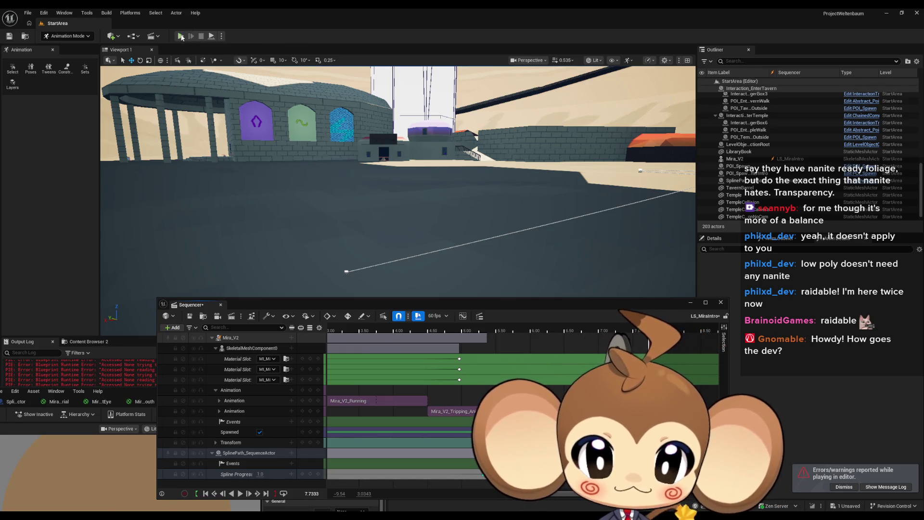
click(181, 35)
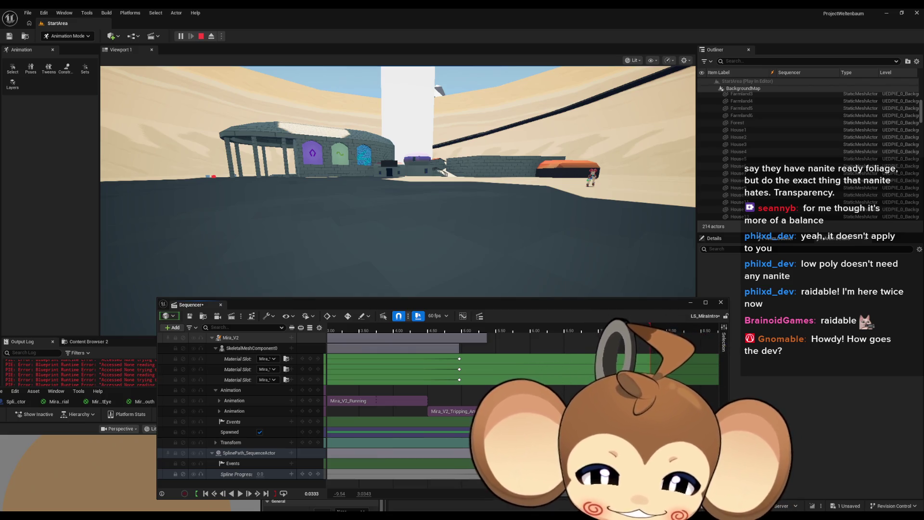
click(565, 328)
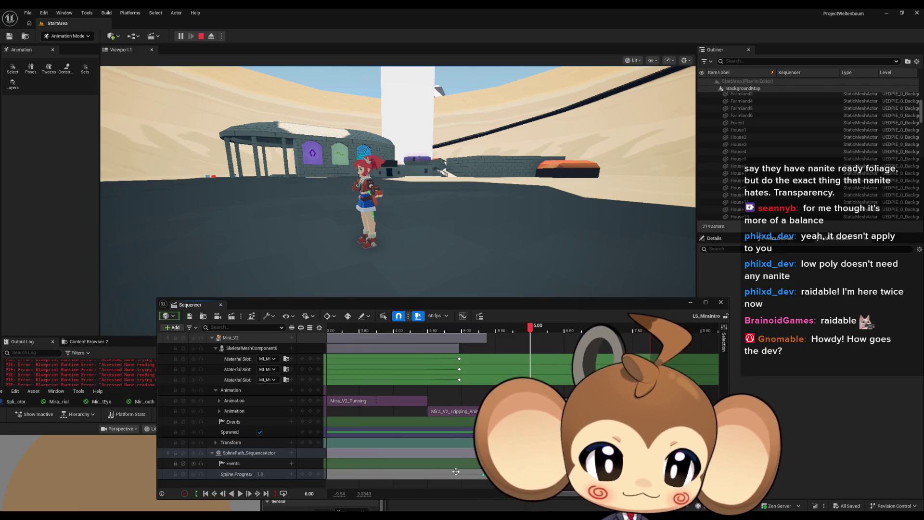
click(206, 493)
click(202, 36)
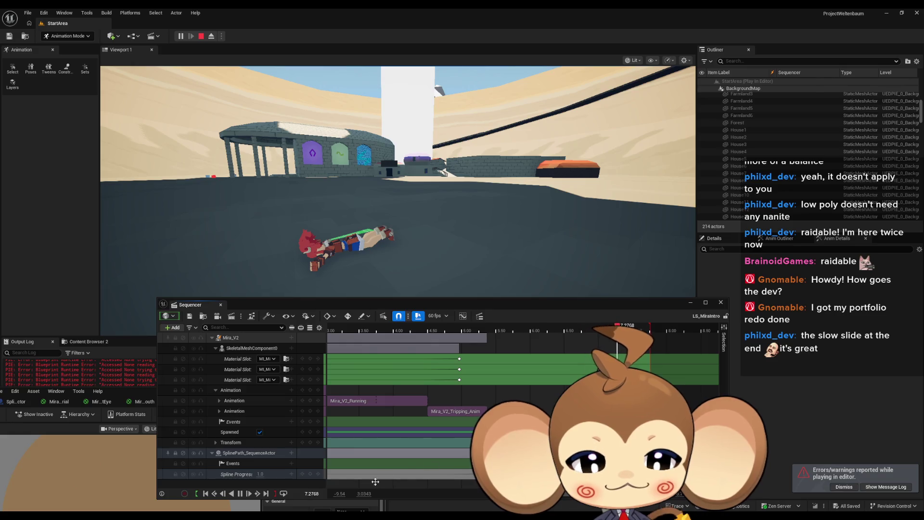
click(241, 494)
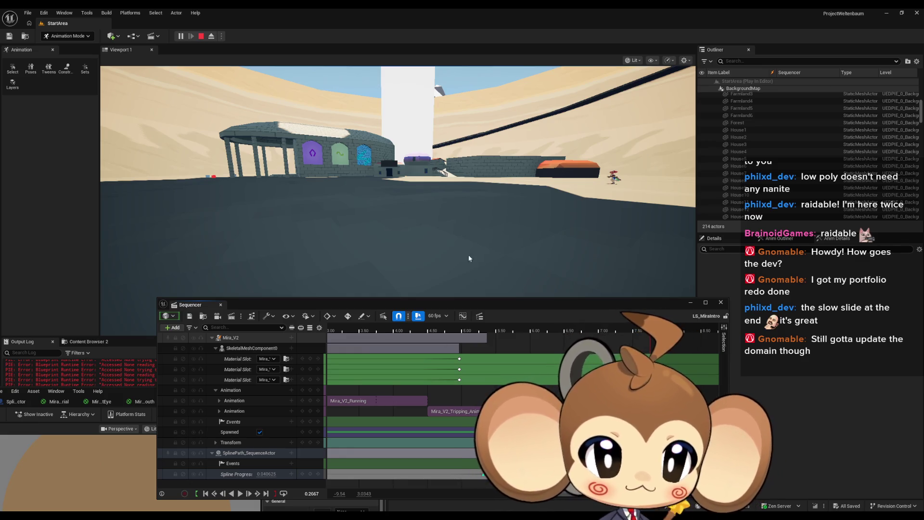
click(241, 493)
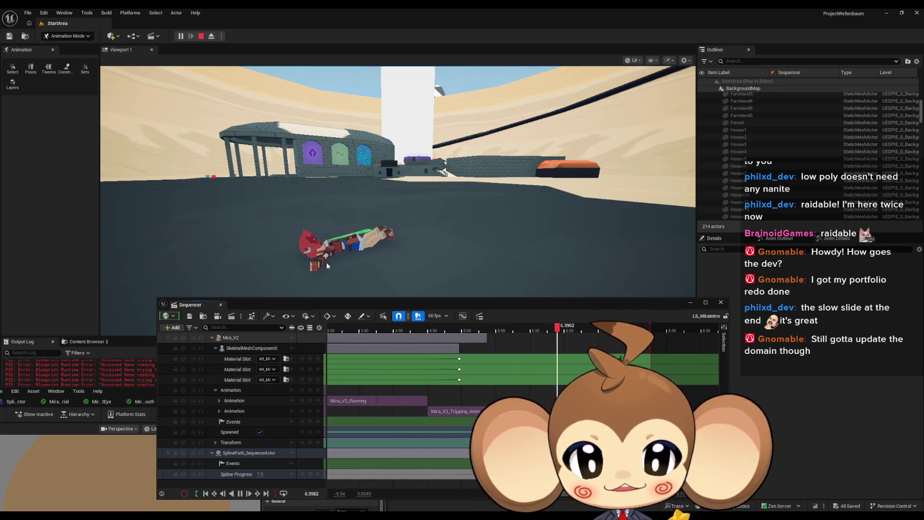
key(Escape)
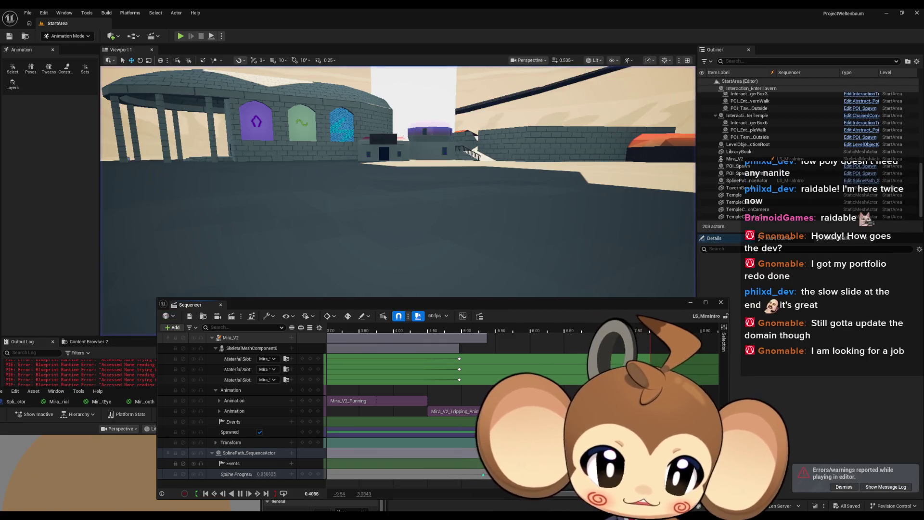
Pause playback and open the Curve Editor for the Spline Progress and Mira_V2 tracks in LS_MiraIntro
right_click(531, 313)
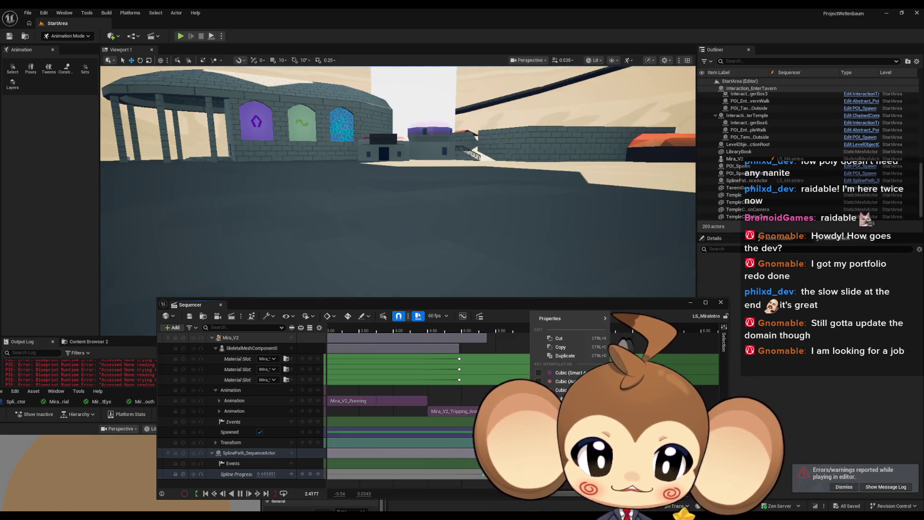
click(243, 496)
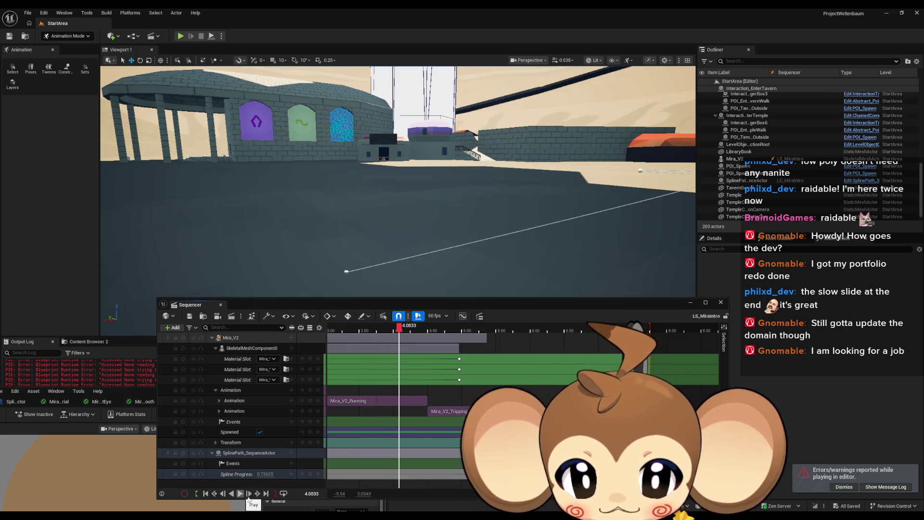
right_click(532, 474)
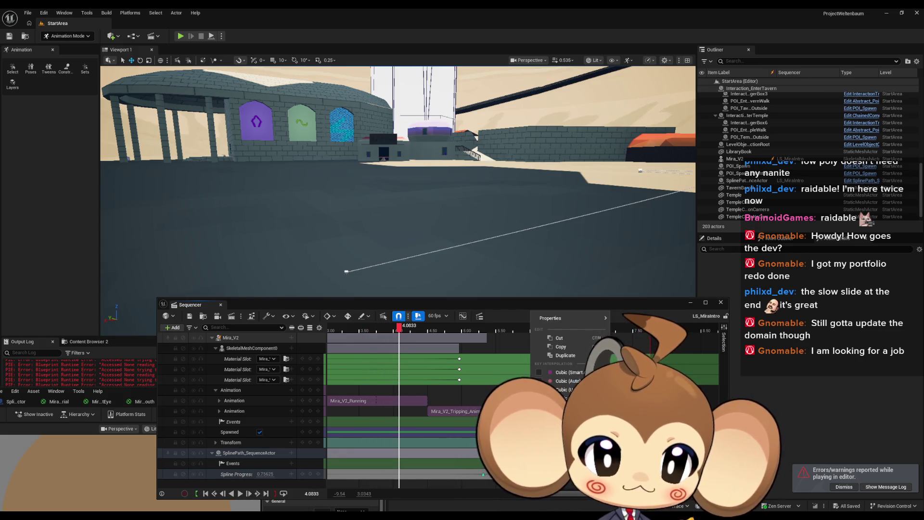
click(463, 316)
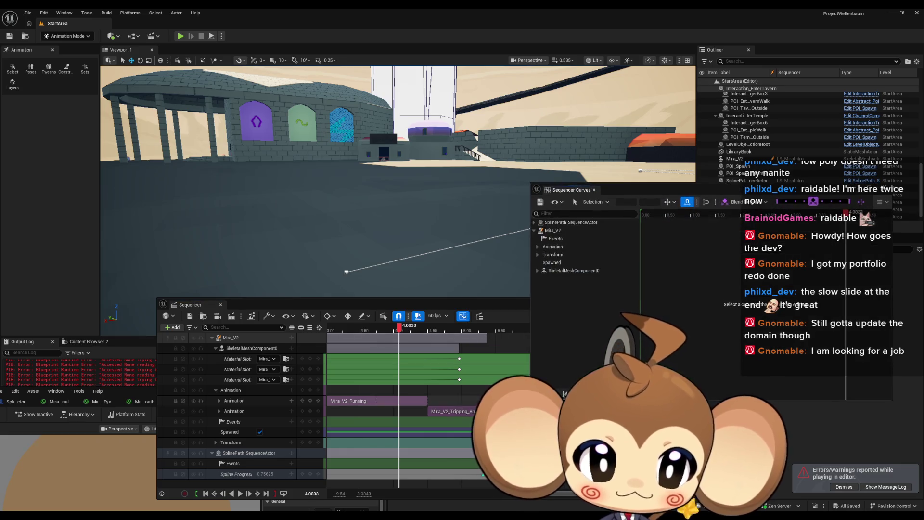